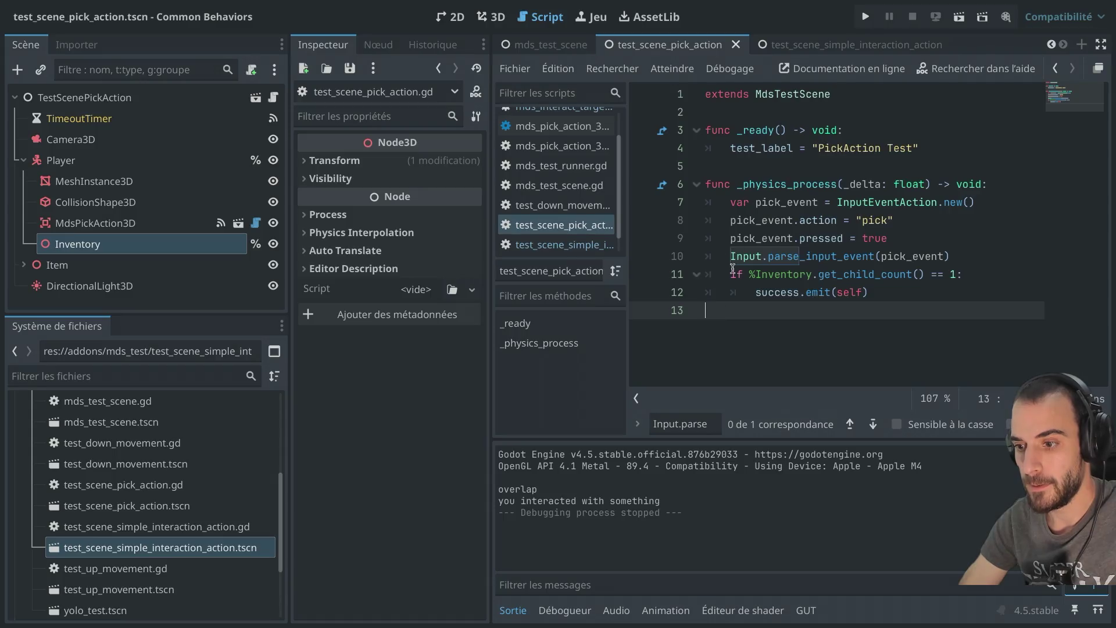
Copy the pick-action test code into the simple interaction scene's root script and remove the leftover blank line
drag(711, 314, 694, 110)
key(ctrl+c)
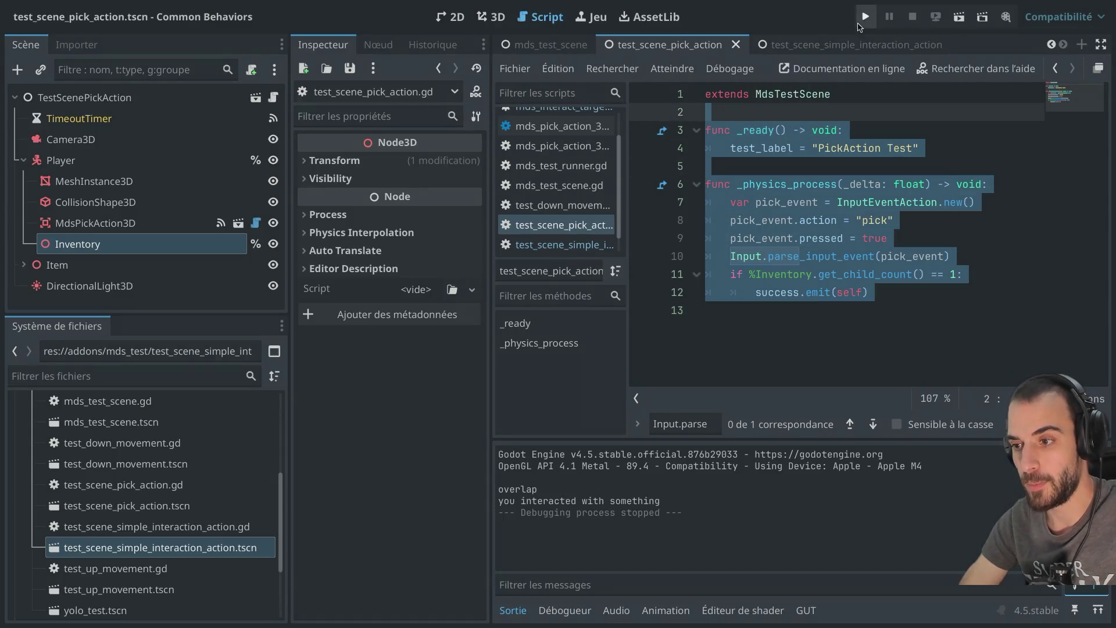
click(786, 45)
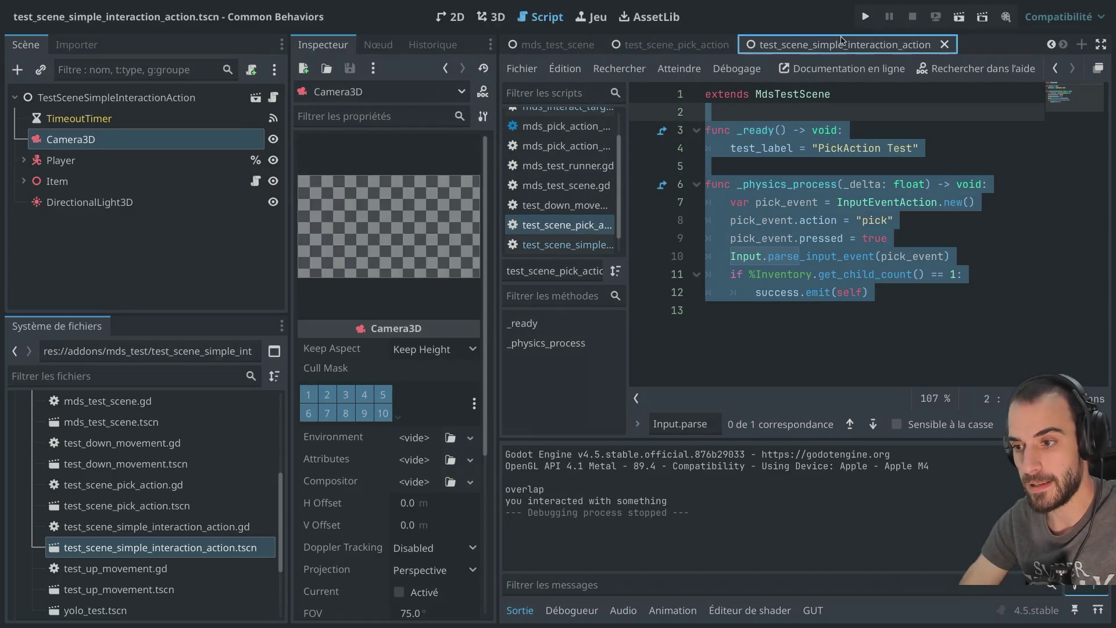
click(278, 98)
key(ctrl+shift+F11)
click(311, 132)
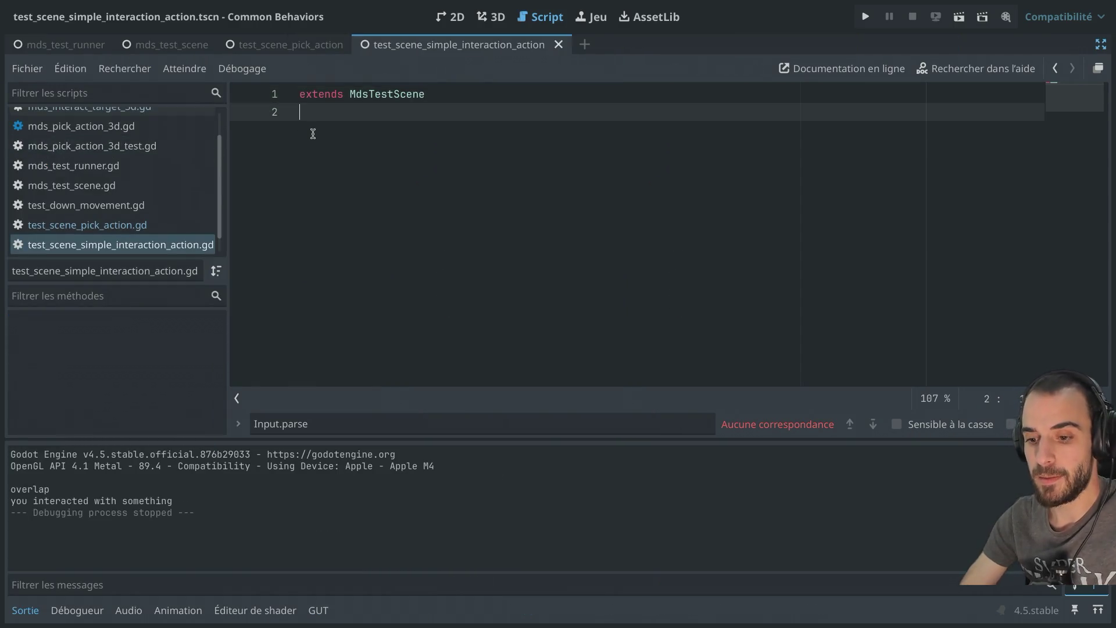
key(ctrl+v)
click(329, 131)
key(BackSpace)
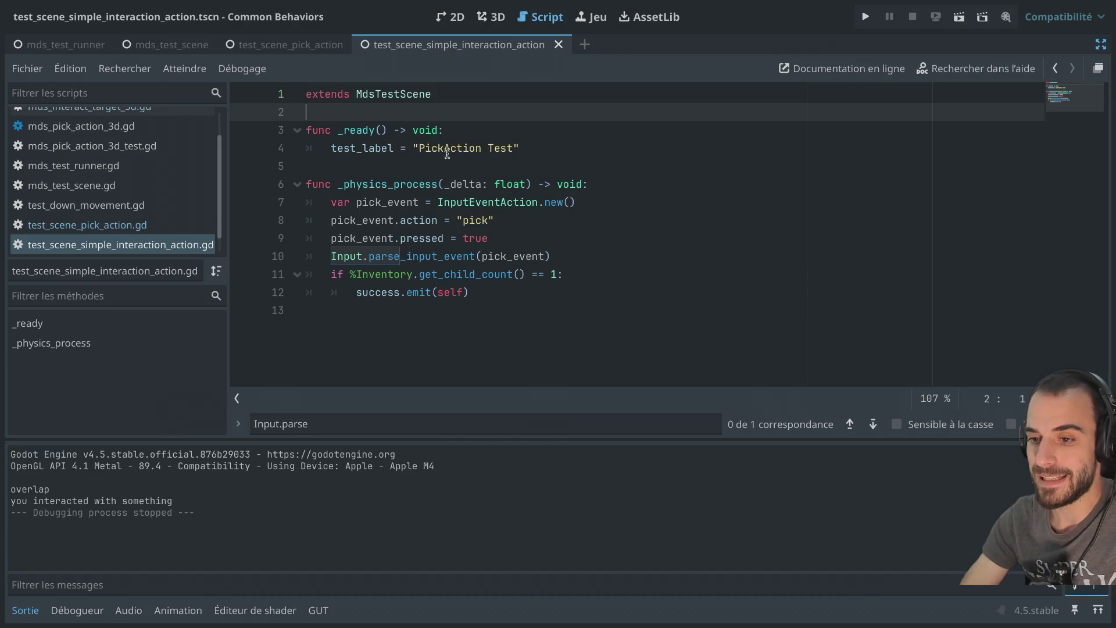
Rename the test label to 'InteractionAction Test' and save the scene
double_click(445, 151)
text(Interactio)
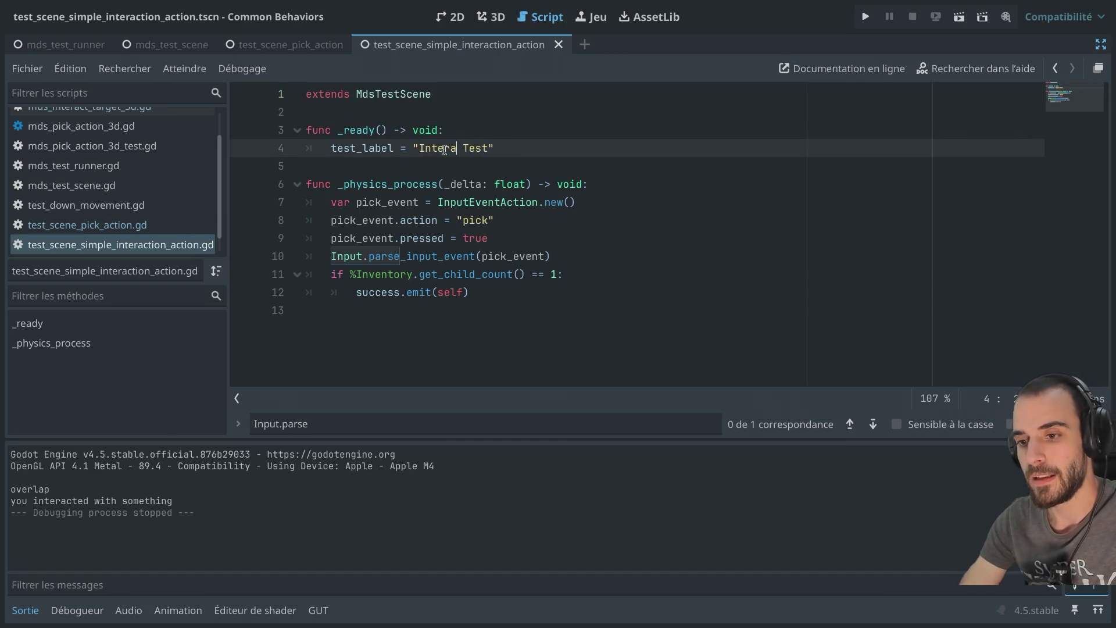
text(nAction)
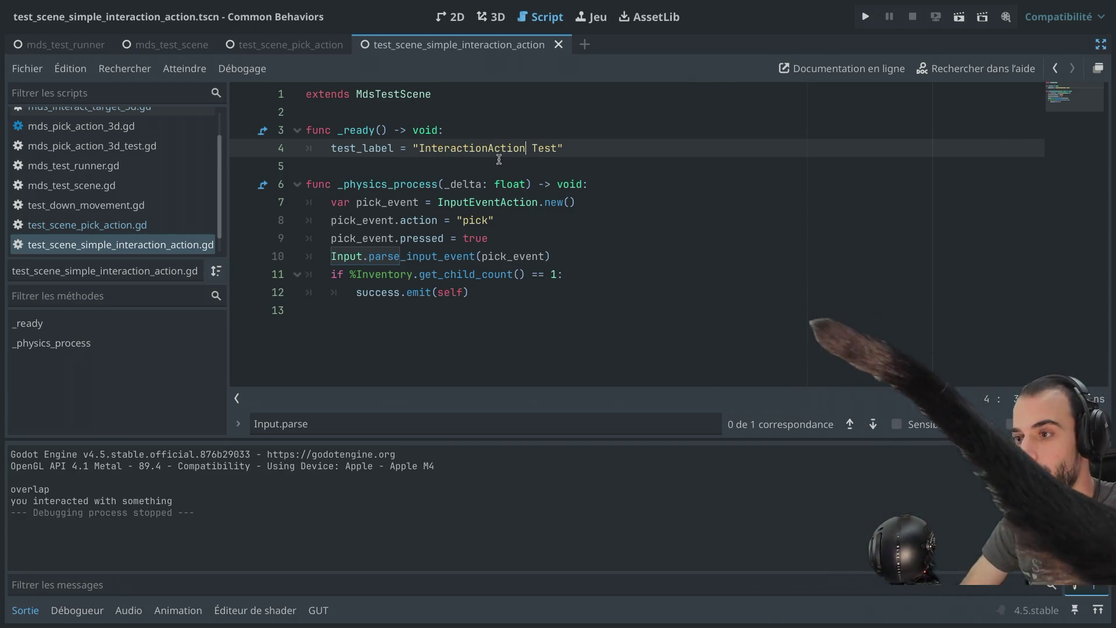
key(F2)
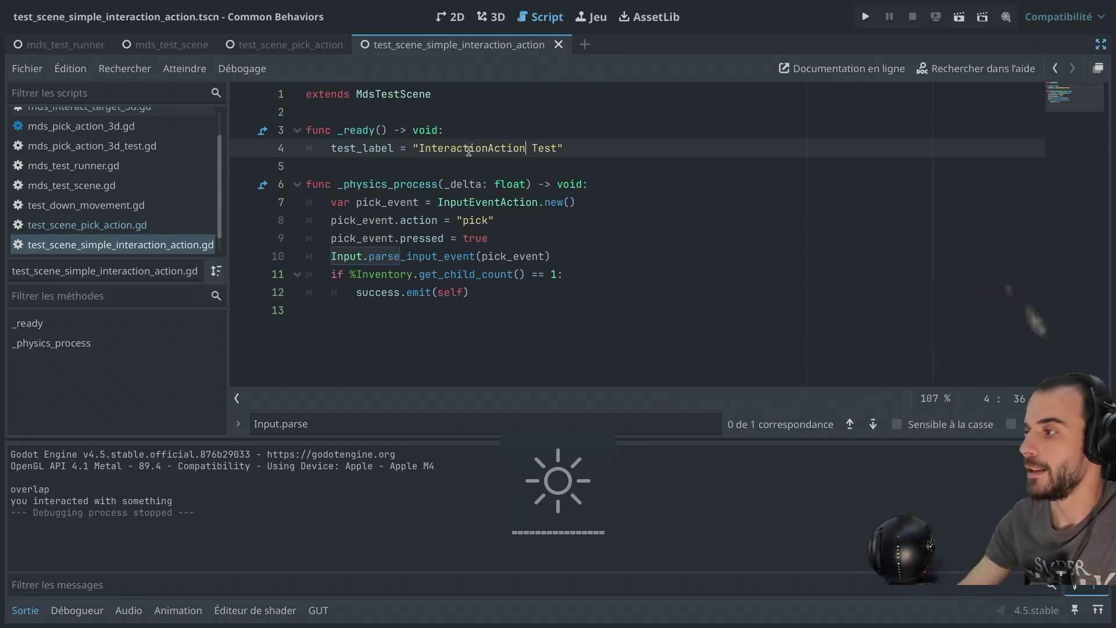
key(ctrl+s)
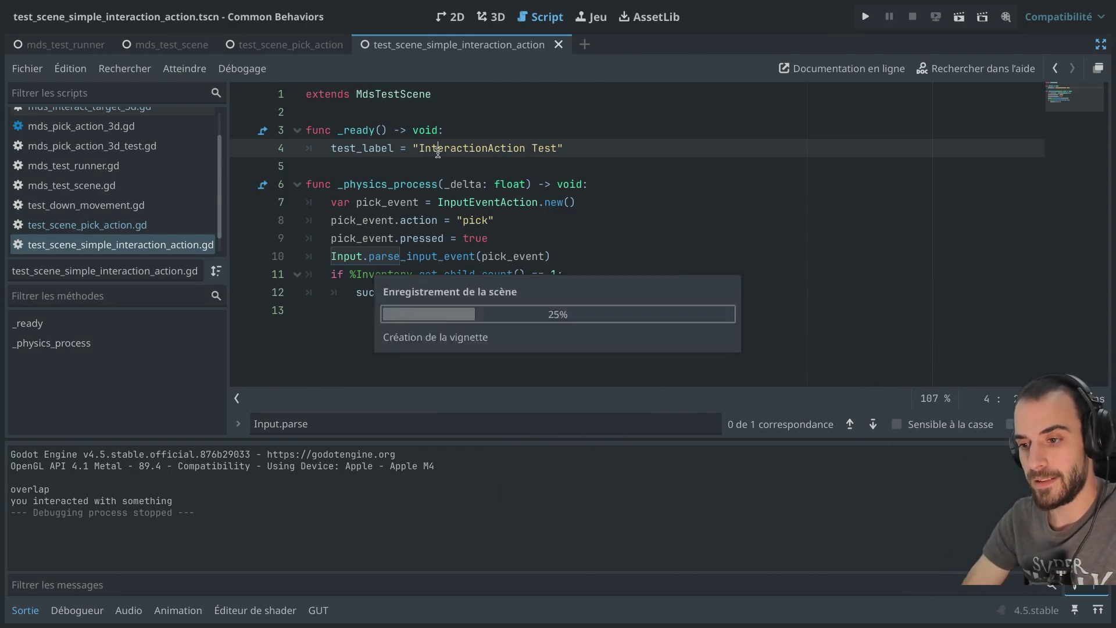
Change the action from 'pick' to 'interact' and rewrite the condition to start with %Item.position
double_click(472, 216)
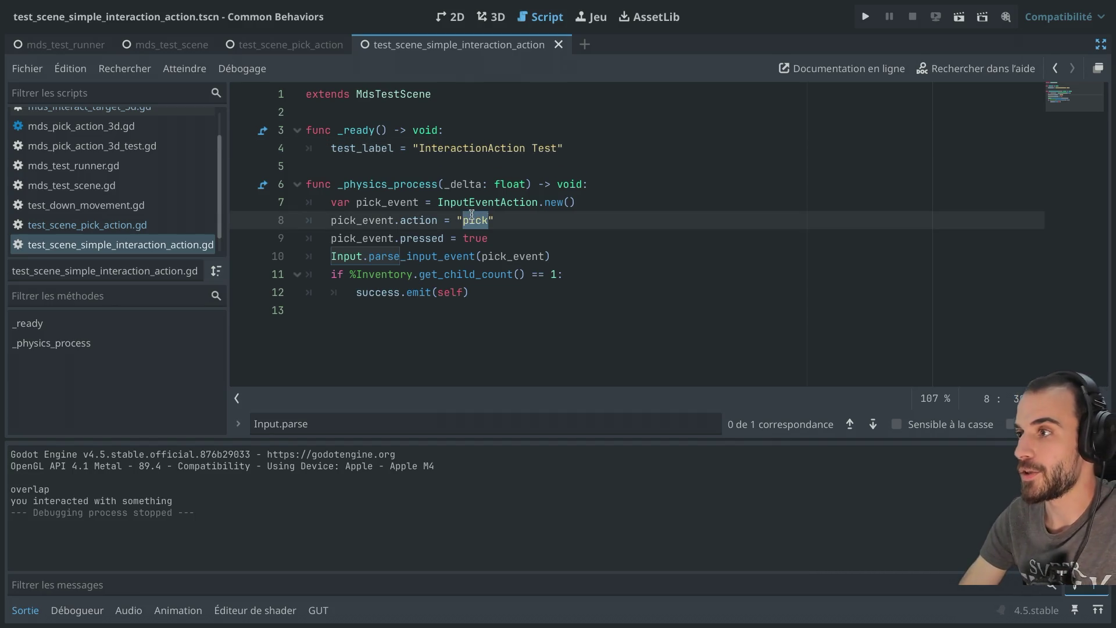
text(inte)
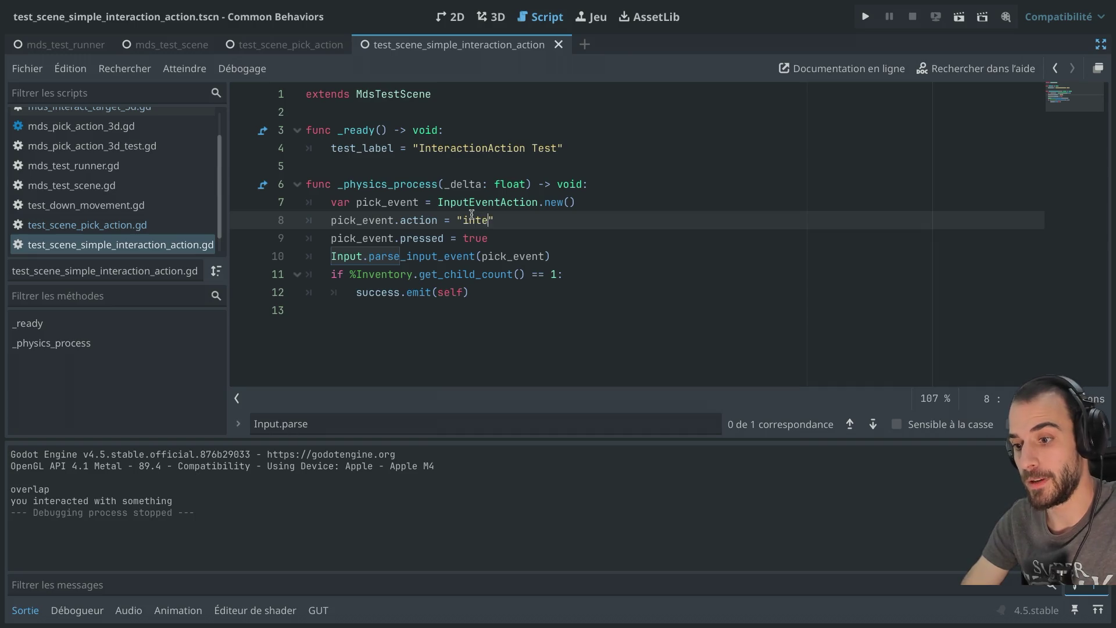
text(ract)
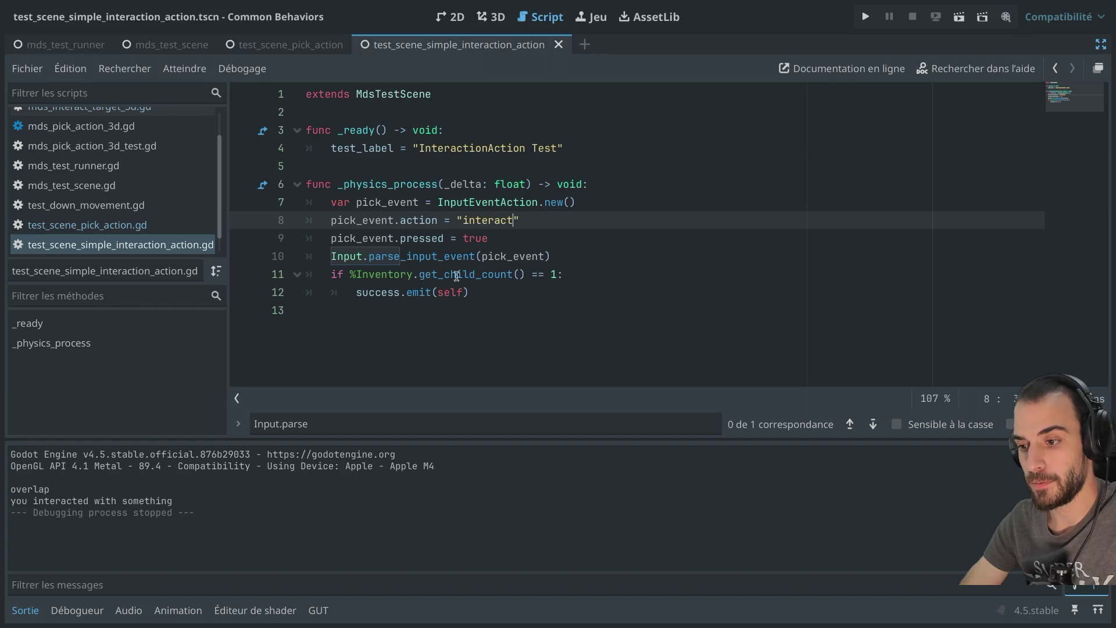
click(386, 274)
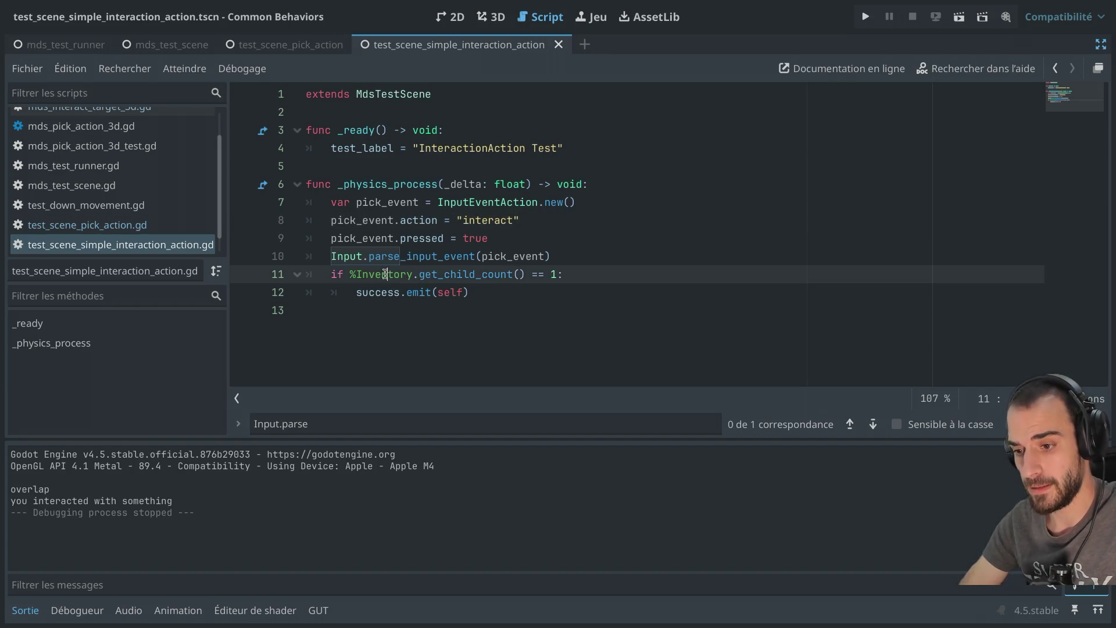
double_click(385, 273)
text(Item)
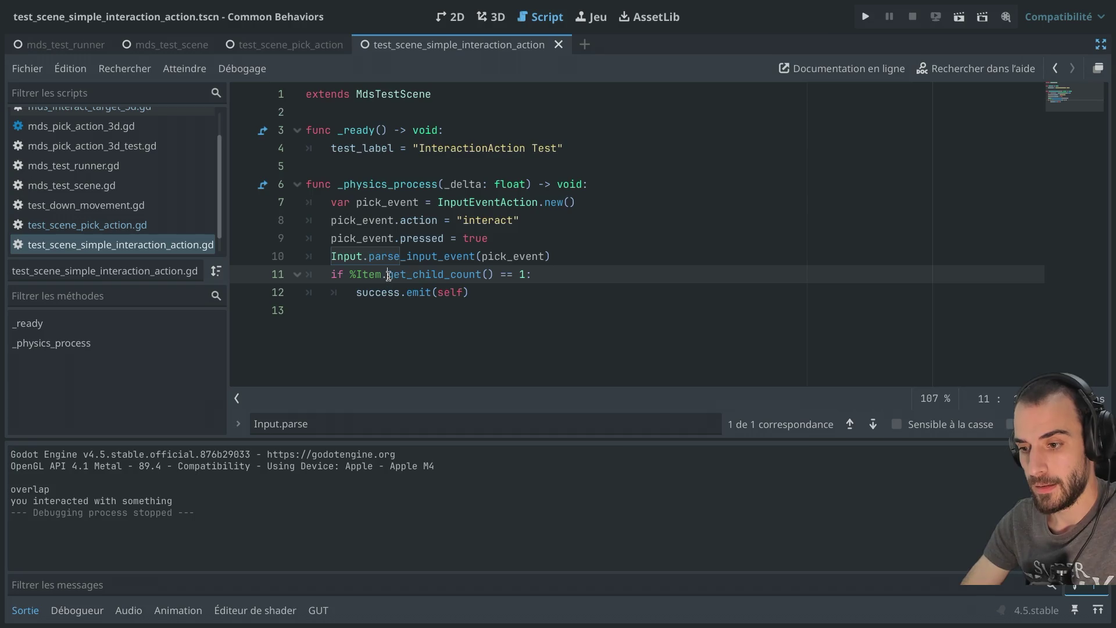
drag(388, 275, 494, 274)
text(po)
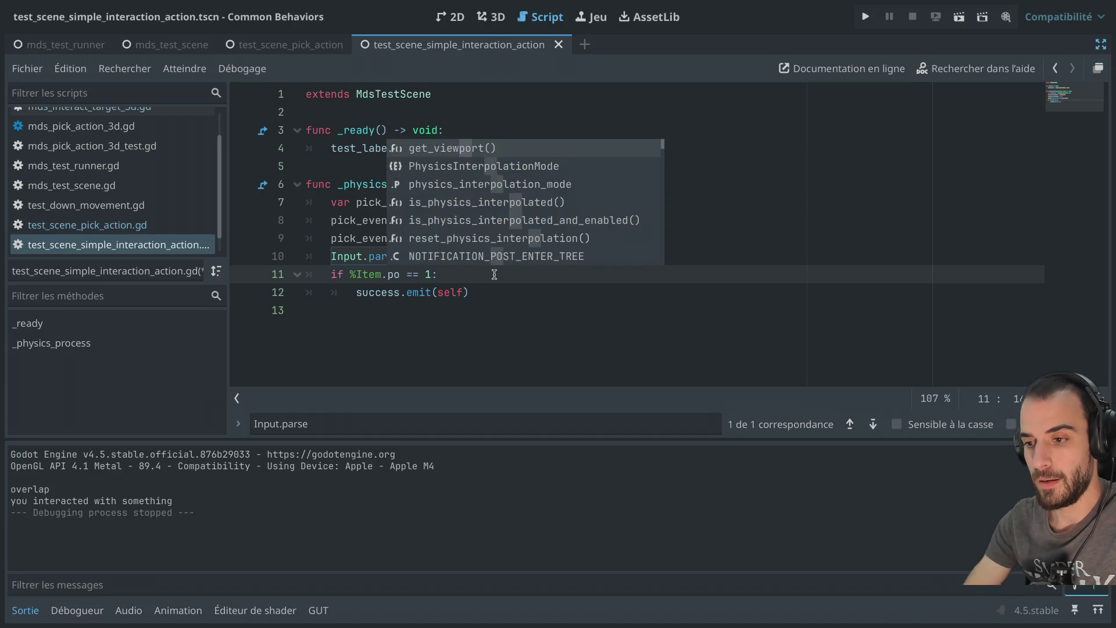
text(sition.)
key(Escape)
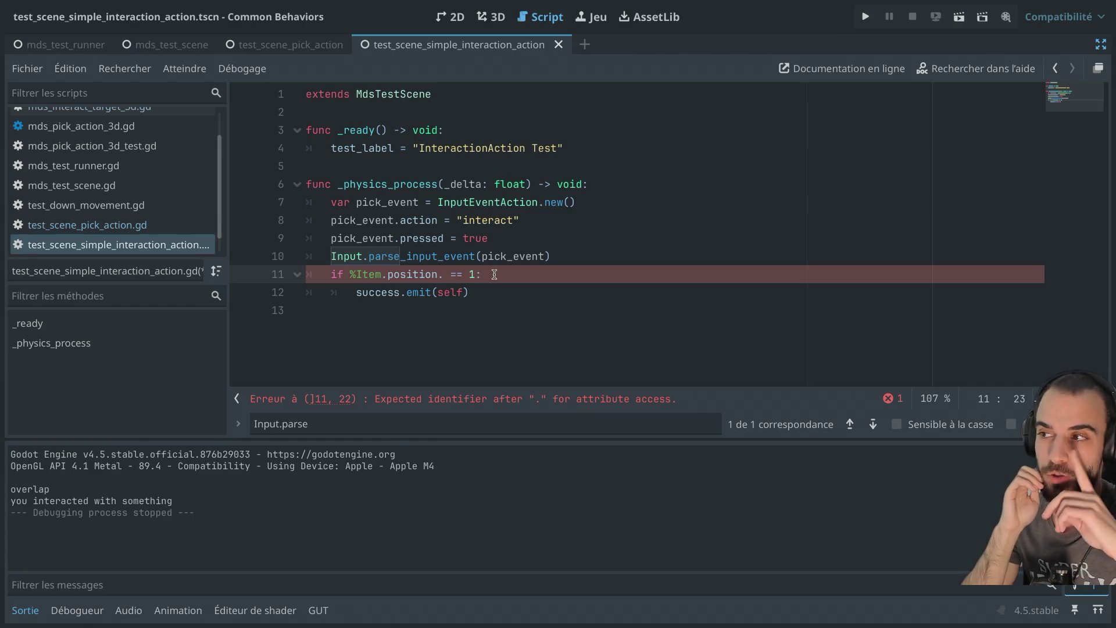
Review the MdsTestScene base script's timeout handler and fail signal emission
ctrl+click(405, 98)
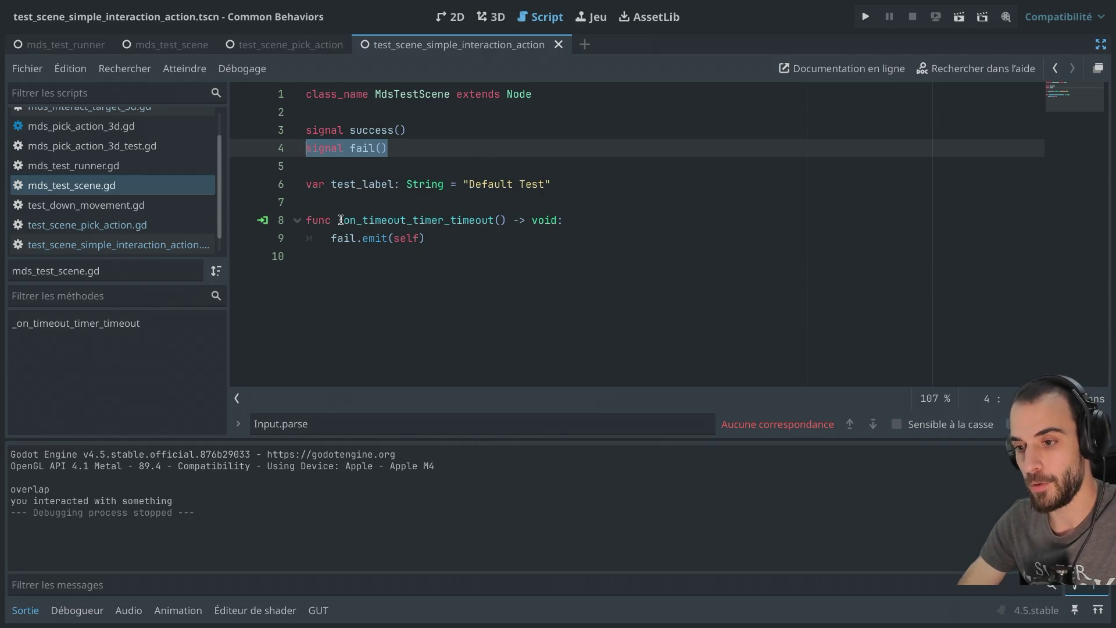
drag(338, 220, 488, 220)
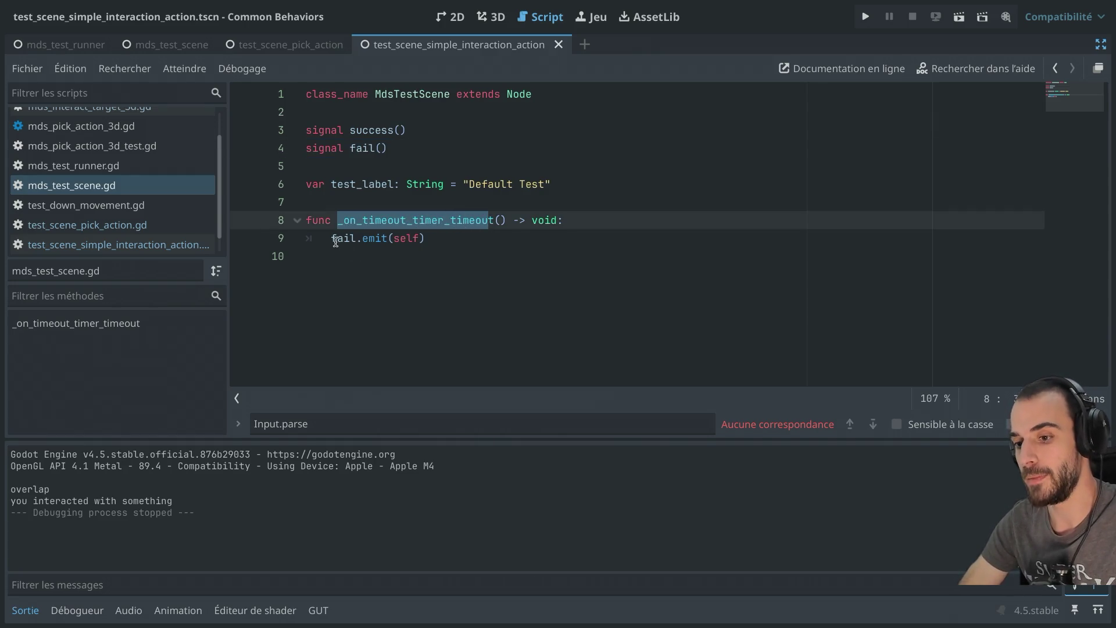
drag(331, 240, 430, 240)
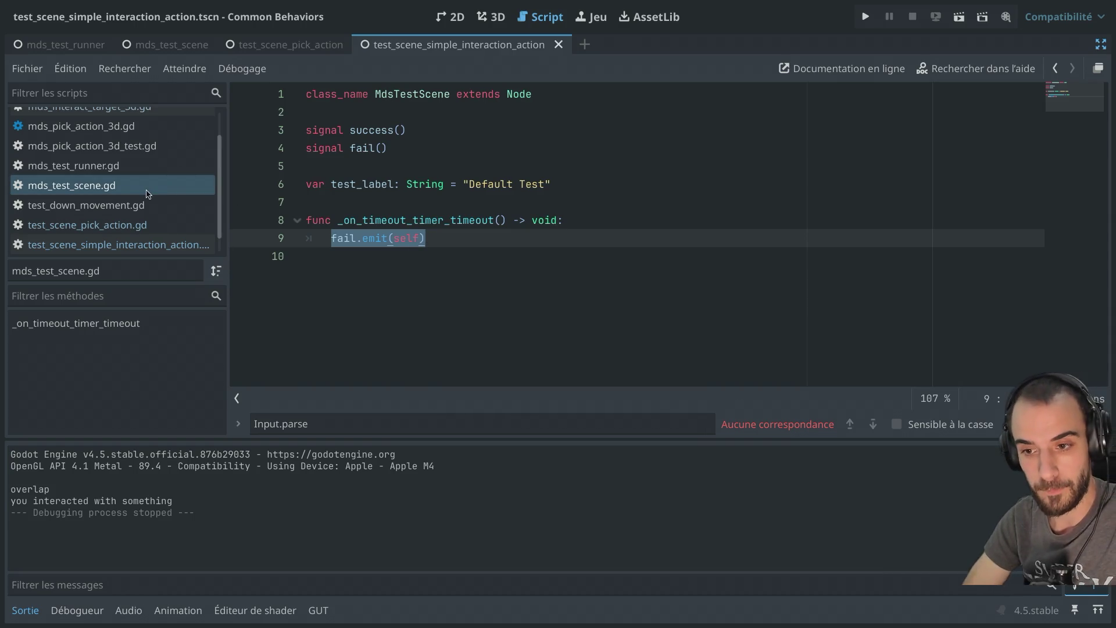
Open mds_test_runner.gd and inspect _on_success: process mode, success_counter increment and queue_free
click(73, 165)
scroll(401, 220, down, 2)
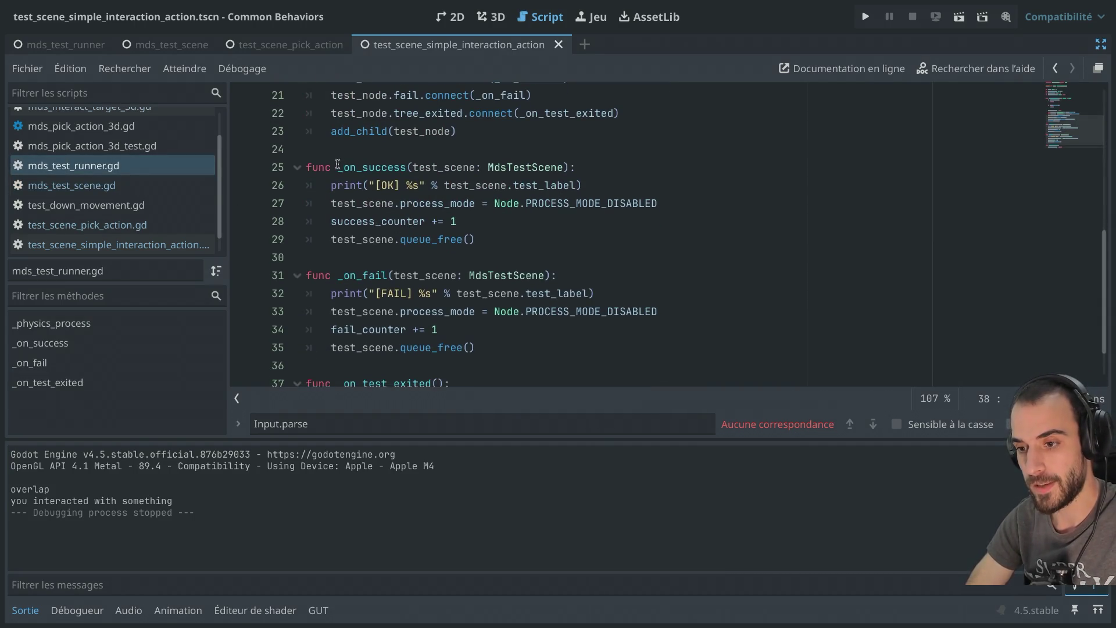
scroll(337, 164, up, 3)
drag(351, 155, 521, 155)
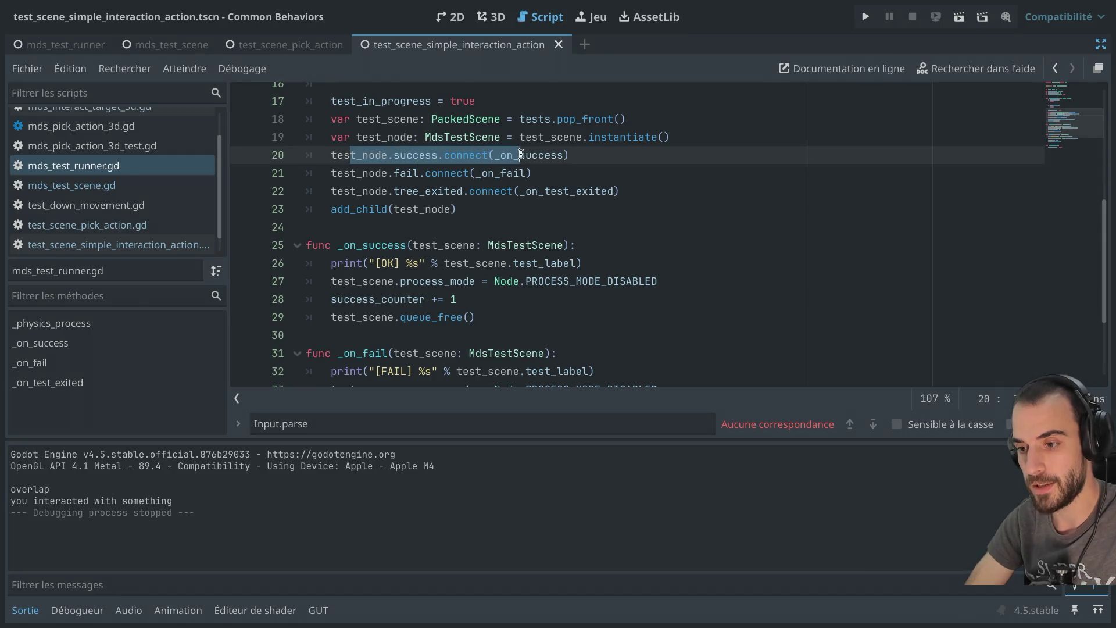
mouse_move(314, 245)
mouse_down()
mouse_move(372, 263)
mouse_move(420, 313)
mouse_up()
click(421, 329)
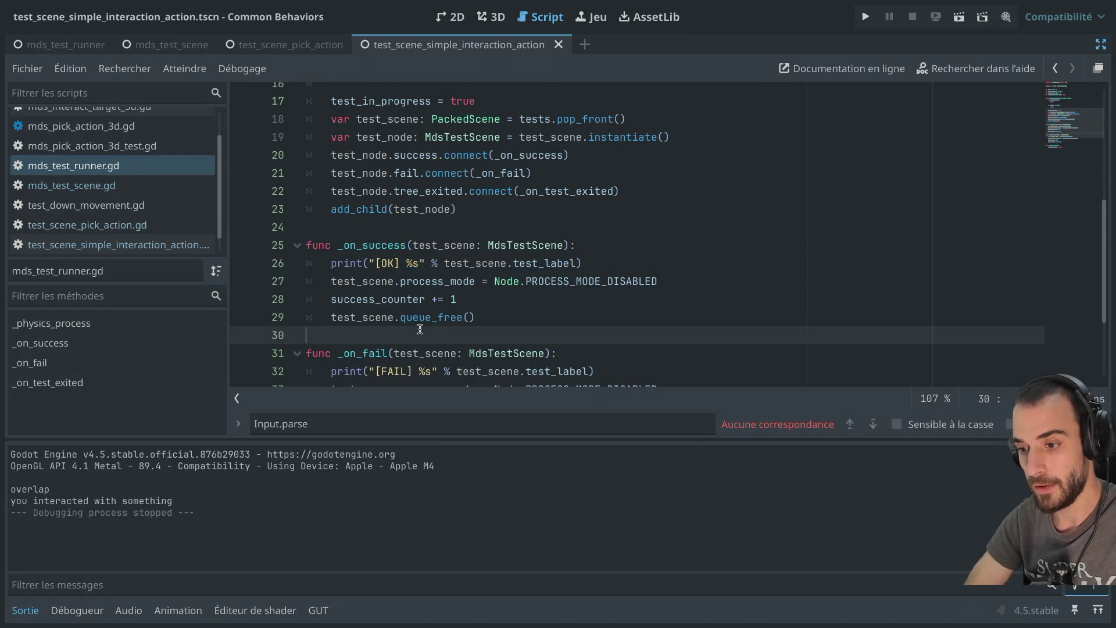
drag(335, 281, 520, 281)
drag(335, 299, 476, 299)
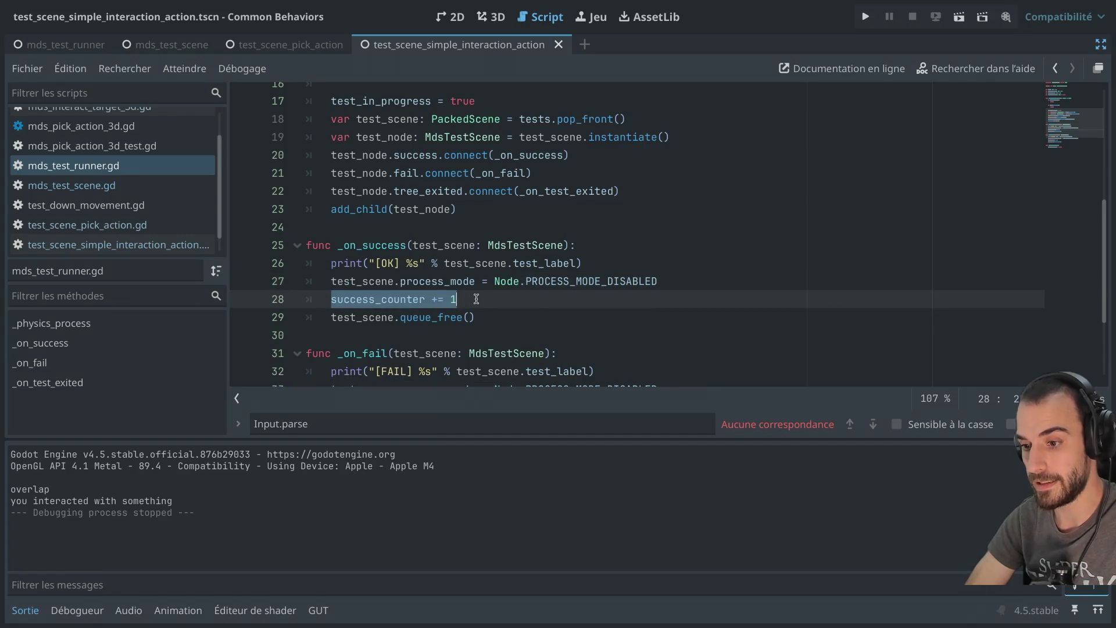
drag(332, 317, 483, 322)
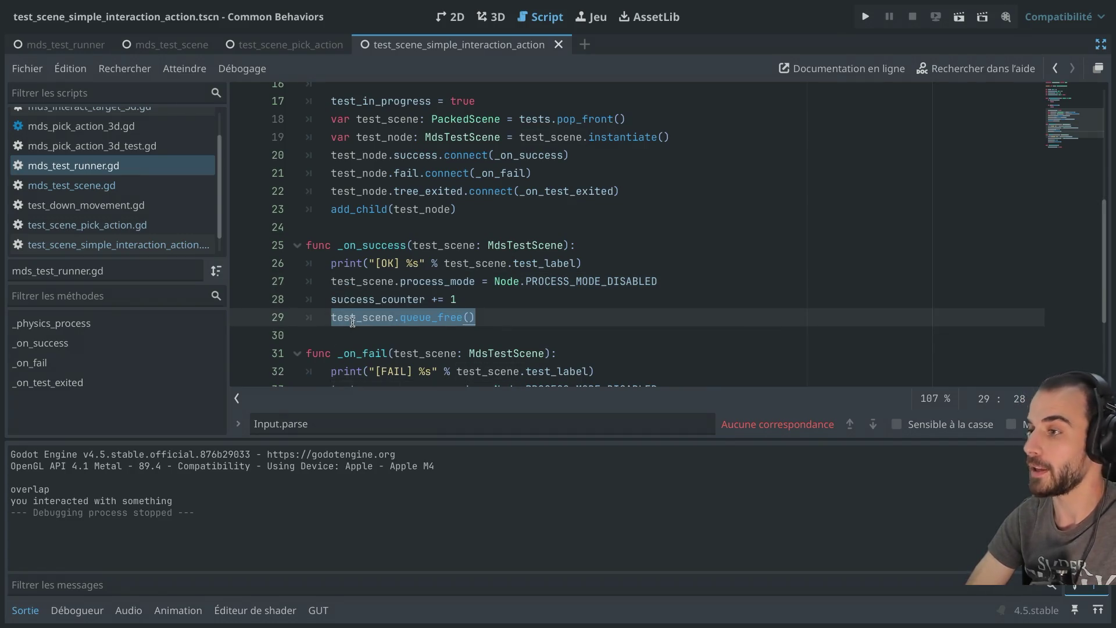
Scroll through the runner's handlers, re-examining the success handler body
scroll(352, 322, down, 3)
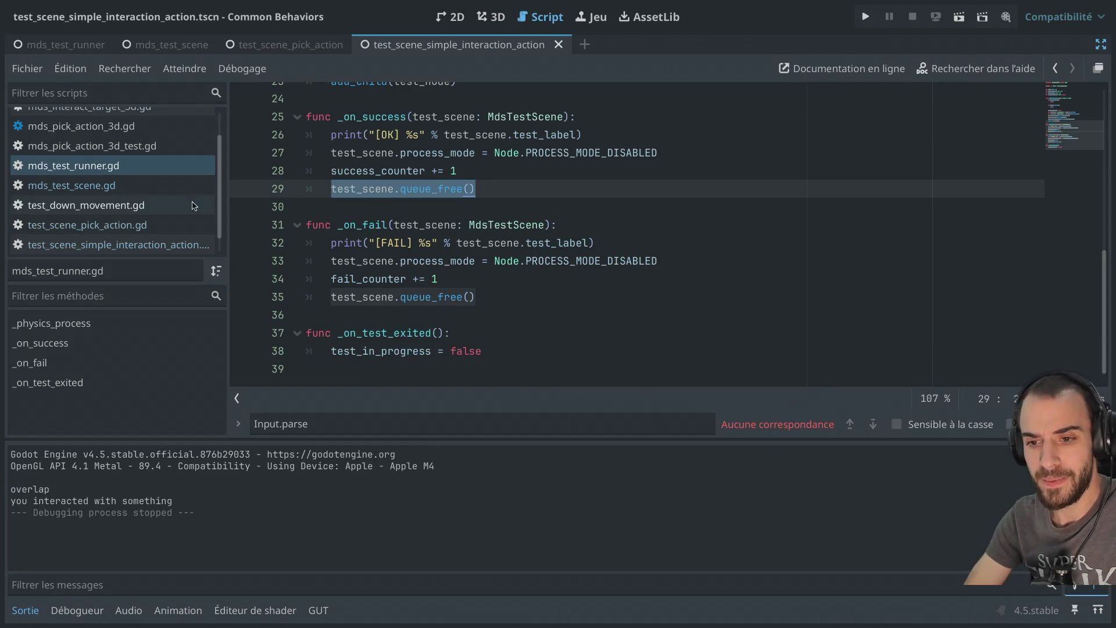
click(472, 171)
scroll(480, 168, up, 2)
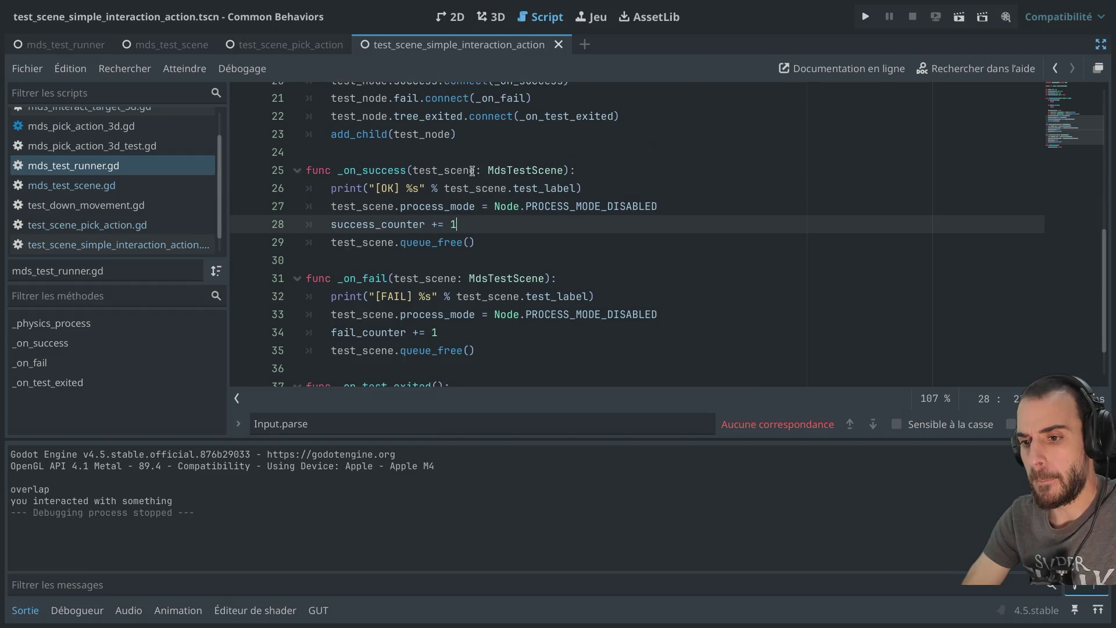
scroll(486, 165, down, 2)
scroll(489, 163, up, 2)
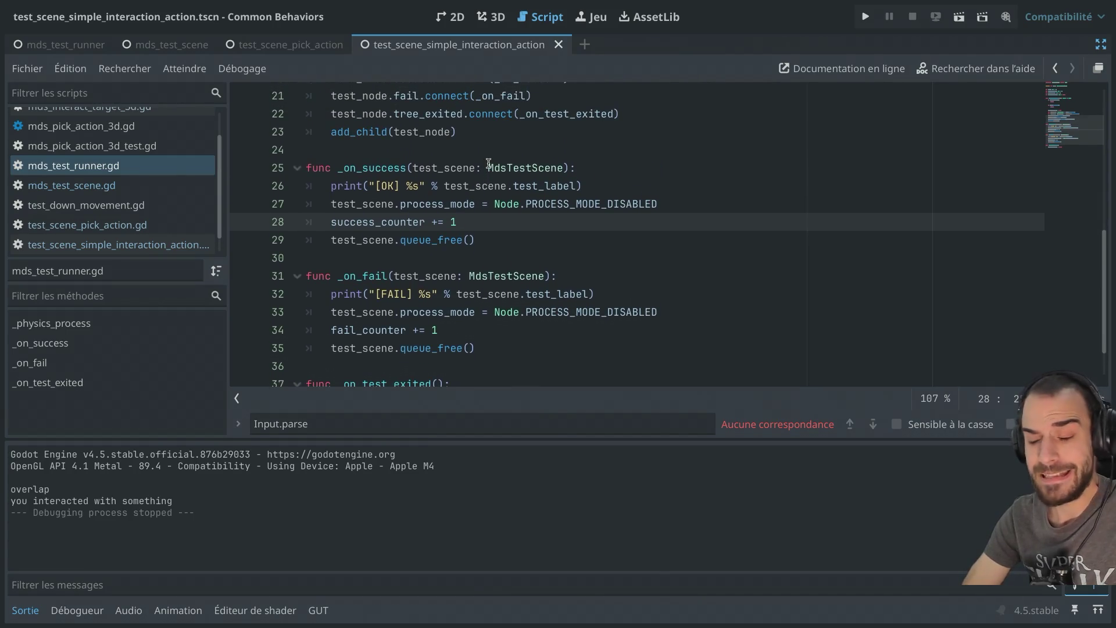
scroll(489, 164, down, 1)
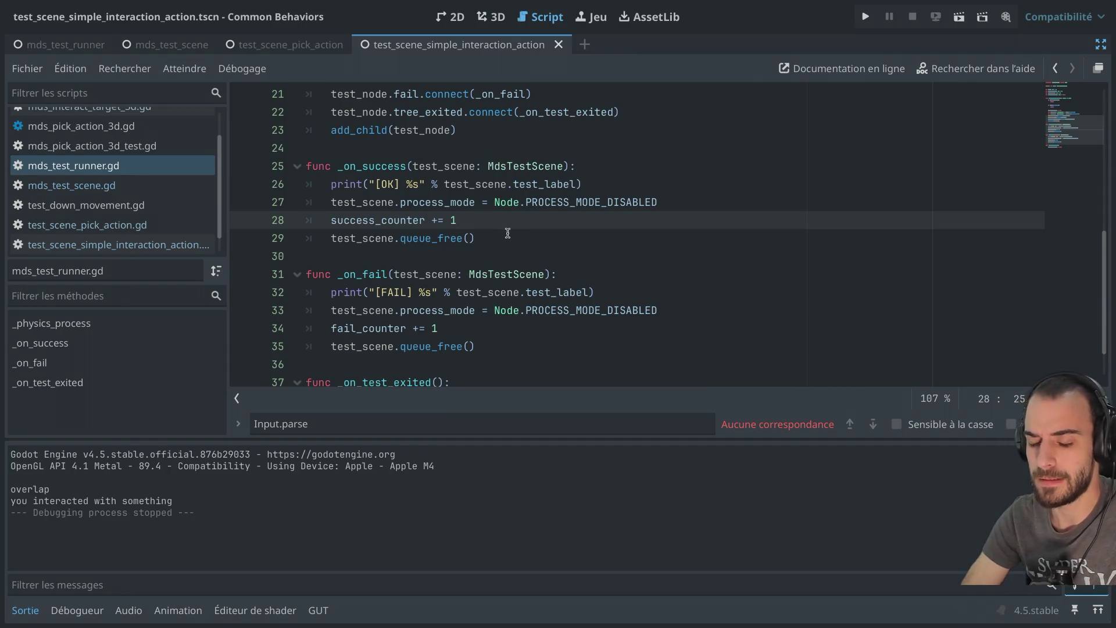
drag(504, 235, 458, 180)
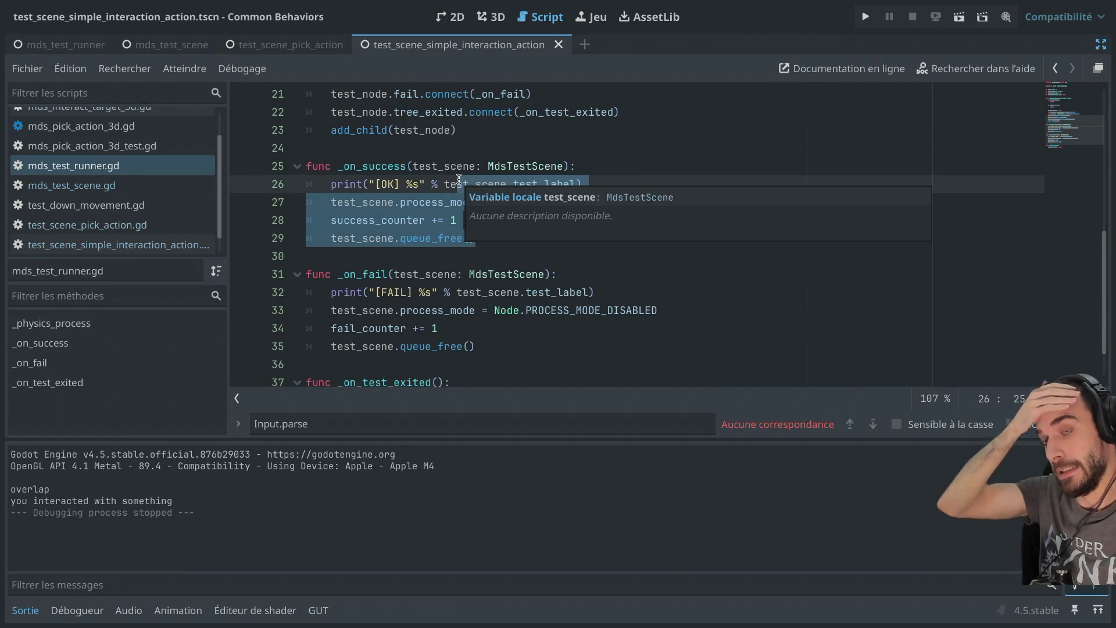
click(423, 180)
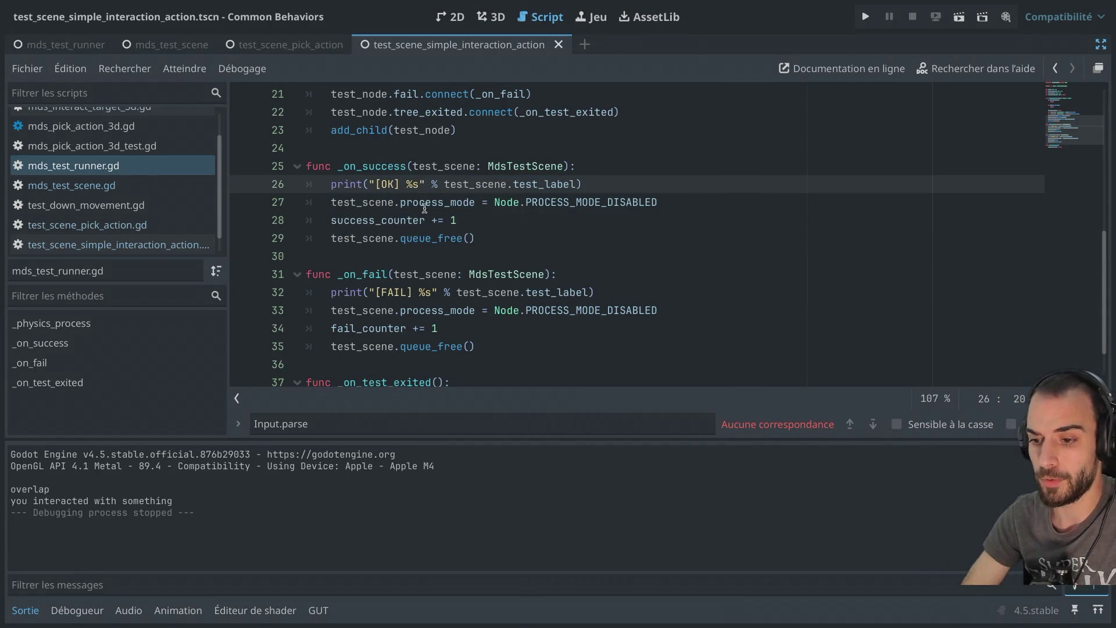
scroll(424, 208, down, 3)
Show the side docks and hide them again to keep focus on the runner script
click(483, 202)
key(ctrl+super+d)
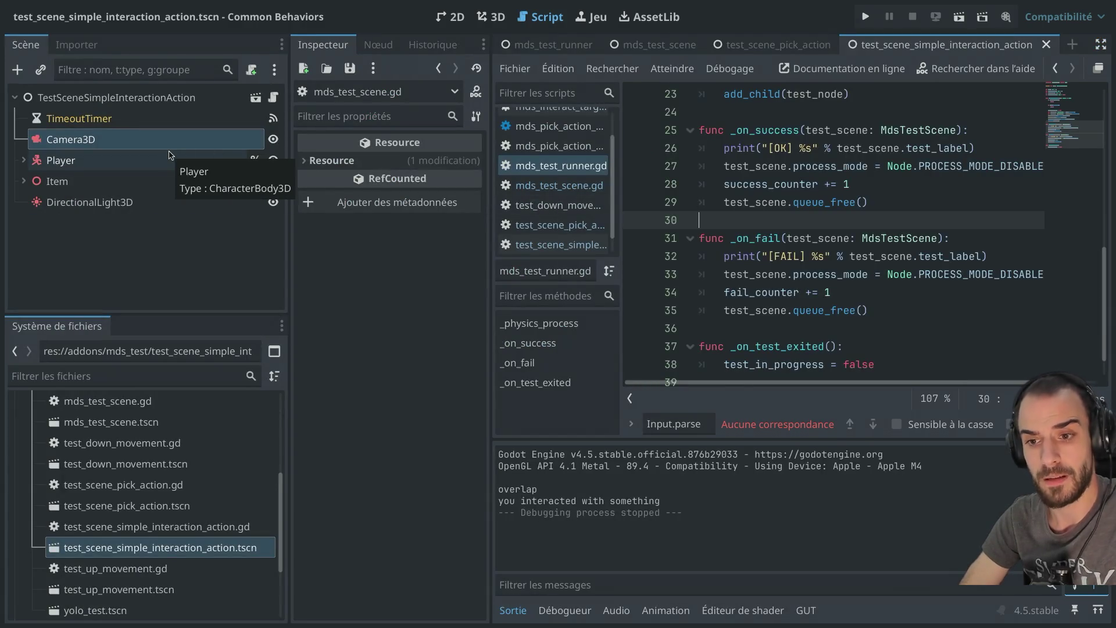
key(ctrl+super+d)
scroll(443, 224, down, 1)
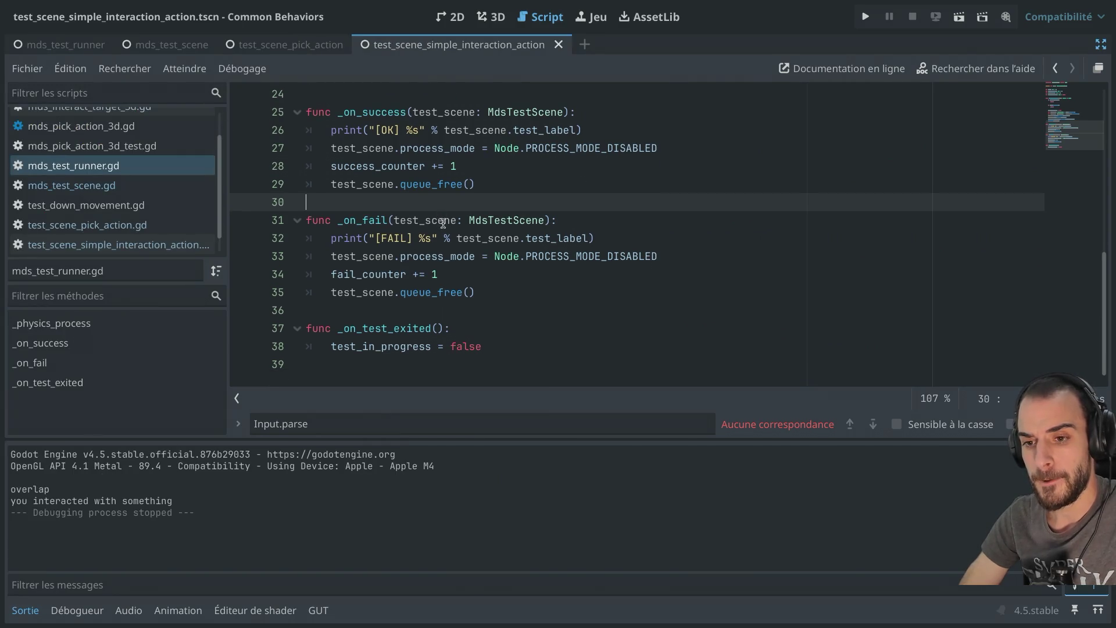
Complete line 11's condition as %Item.position.y and save the interaction test script
scroll(134, 192, down, 1)
click(116, 225)
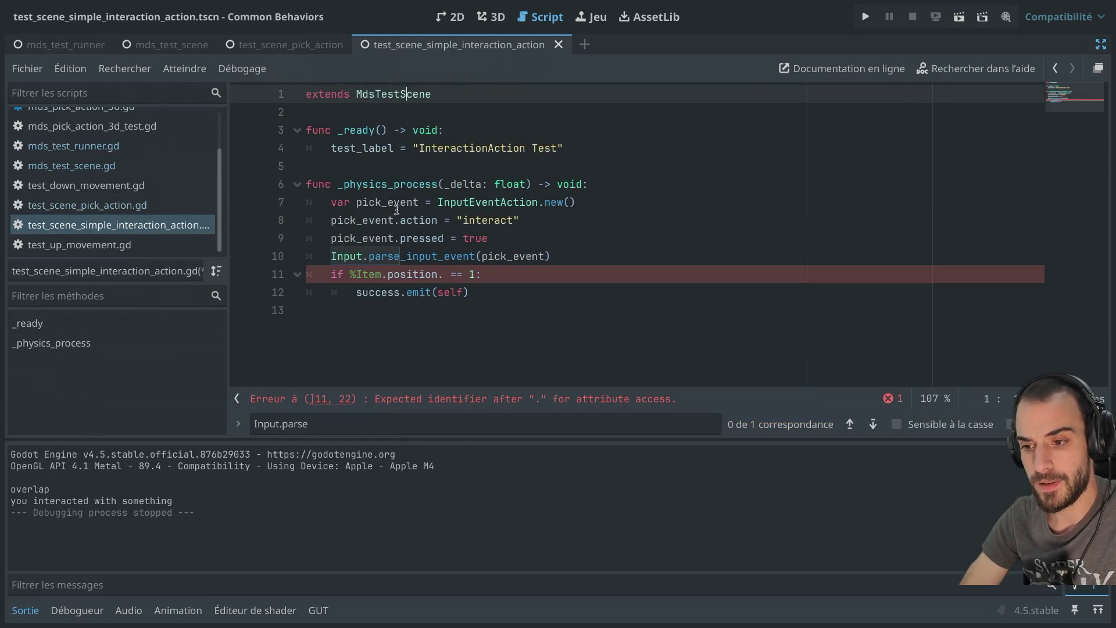
click(445, 274)
text(y)
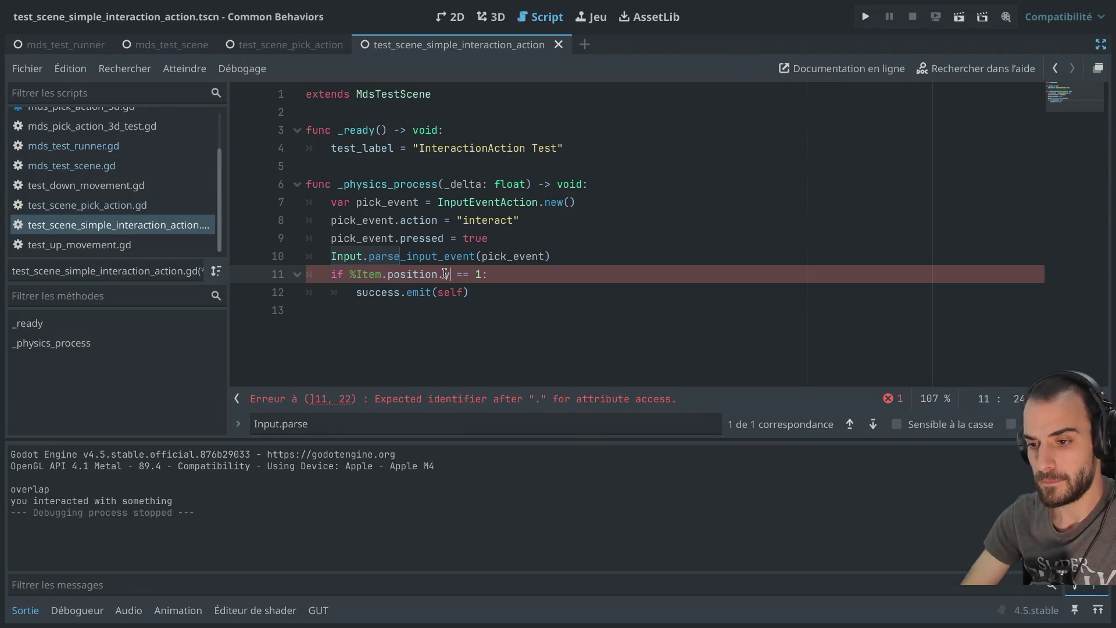
click(541, 258)
key(ctrl+s)
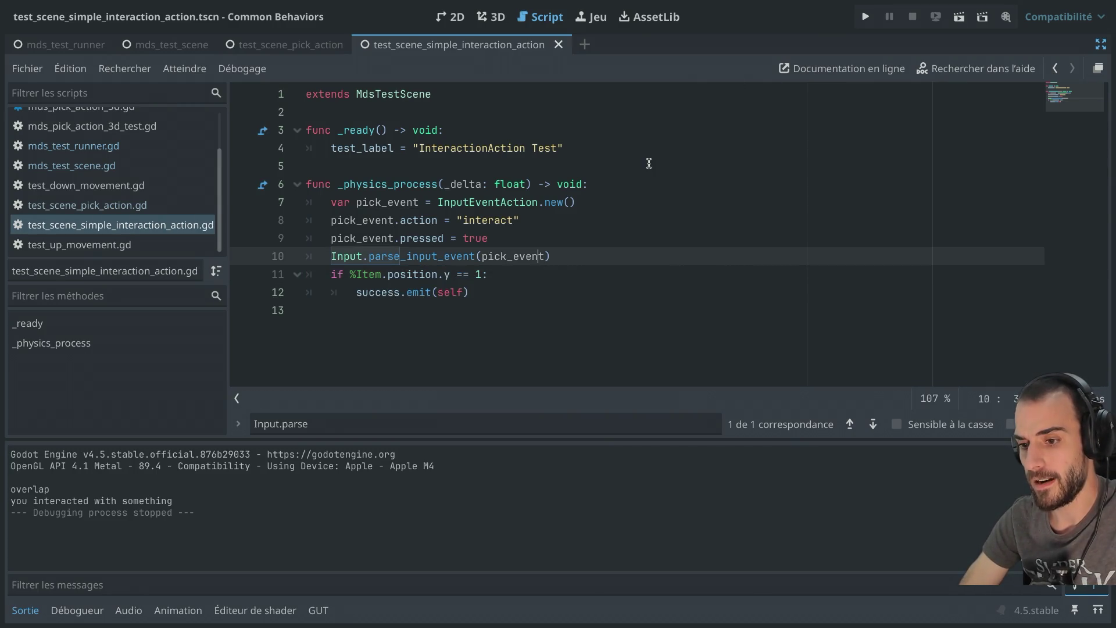
Review the position check and the 'interact' action, then bring the side docks back
drag(400, 274, 471, 291)
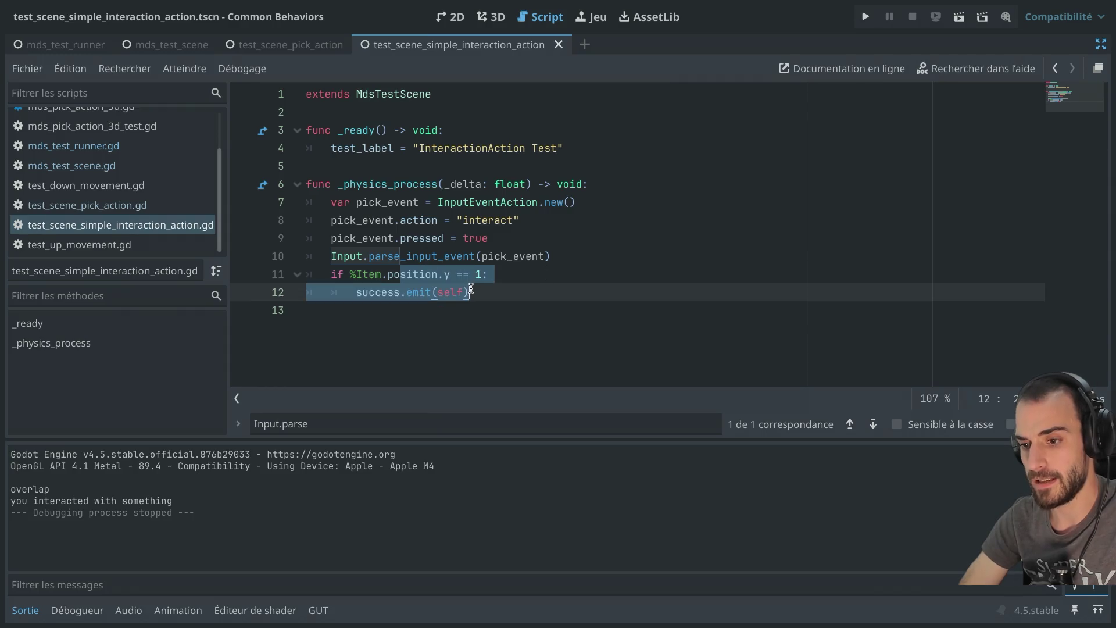
click(472, 291)
mouse_move(540, 262)
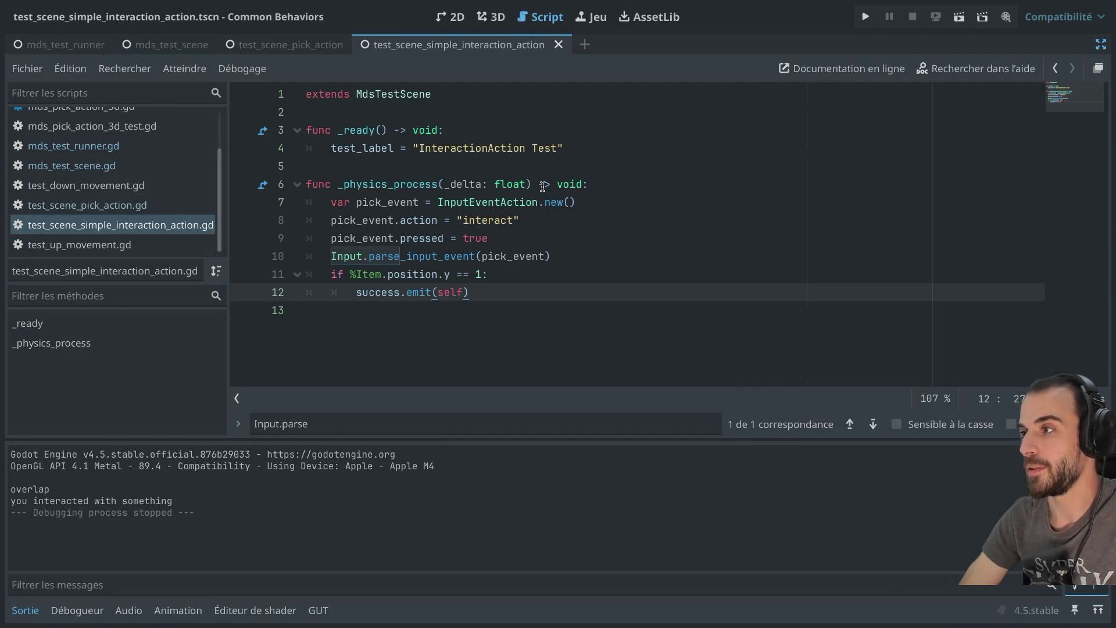
click(532, 185)
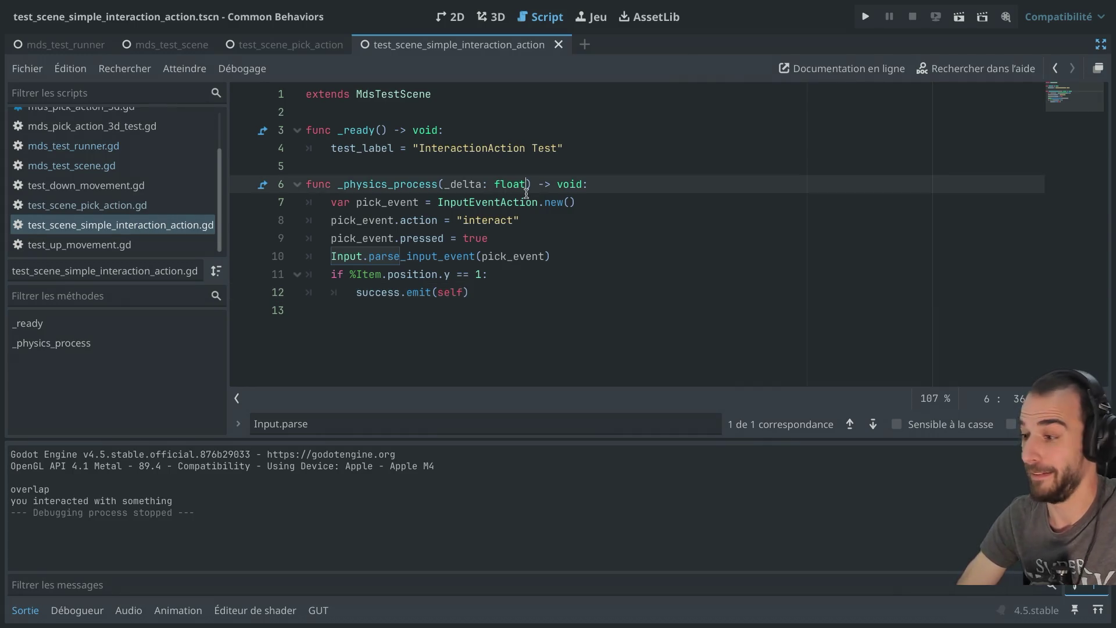
click(480, 220)
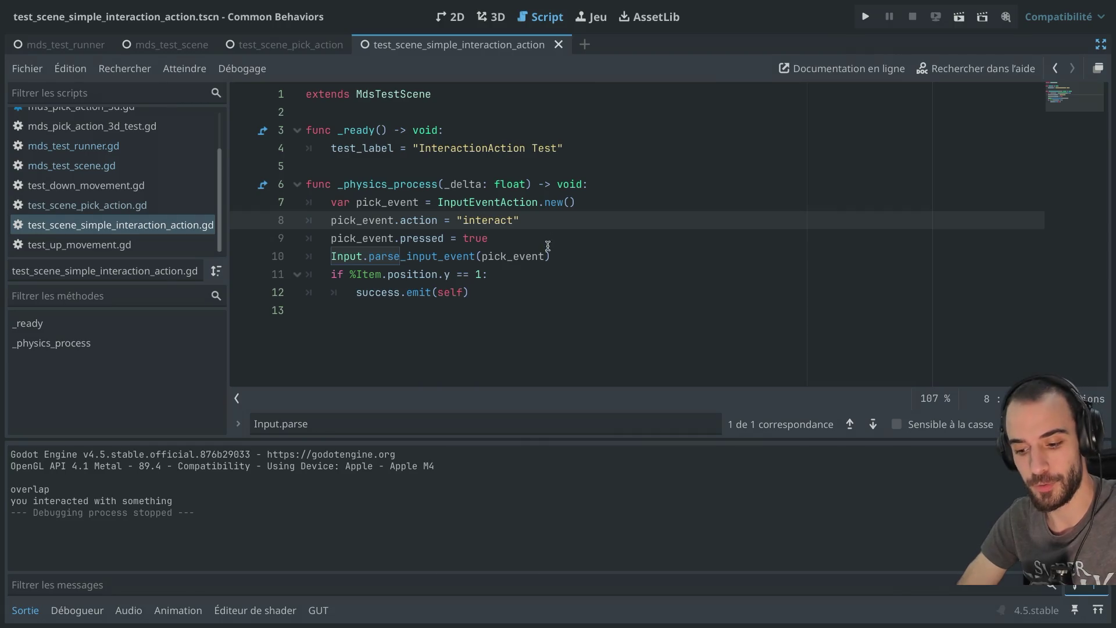
key(ctrl+super+d)
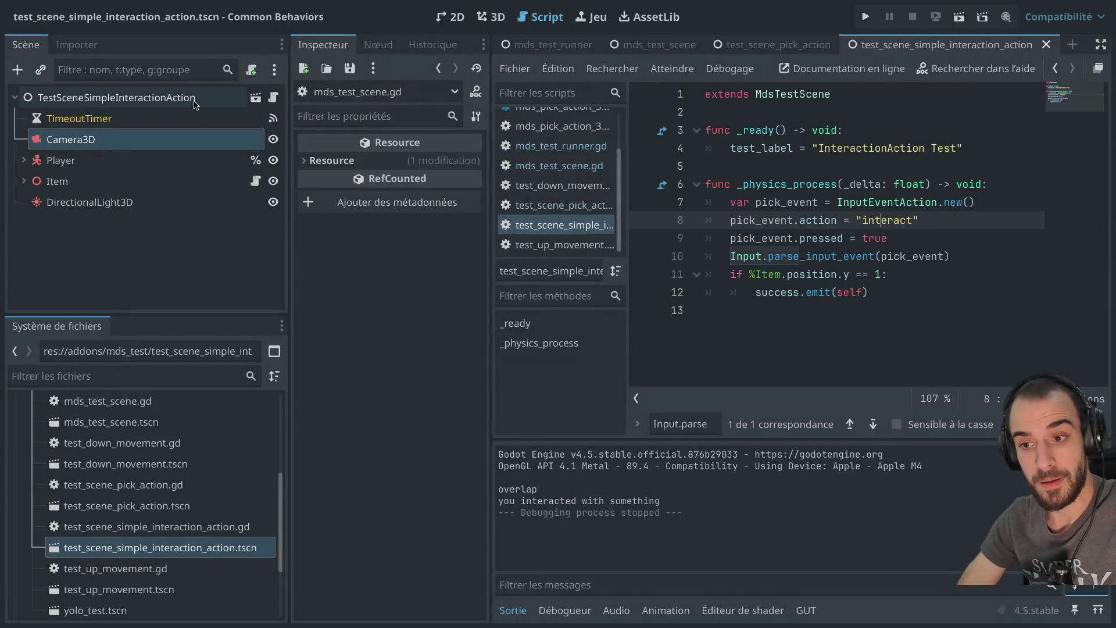
Add test_scene_simple_interaction_action.tscn as a new entry in the test runner's Tests array and save
click(193, 100)
click(523, 48)
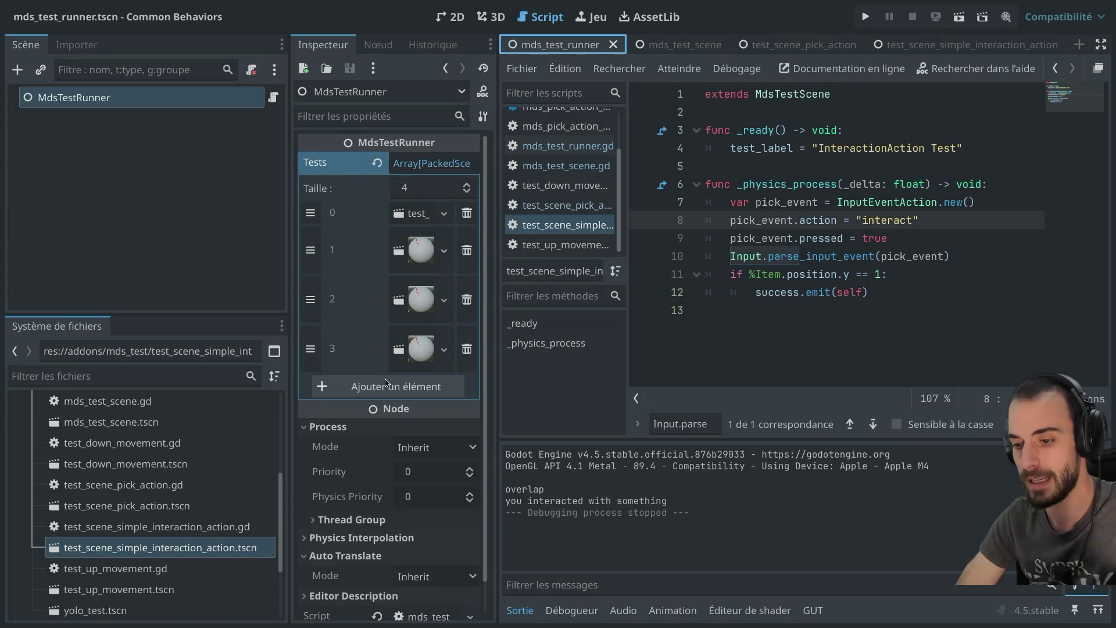
click(385, 384)
click(424, 386)
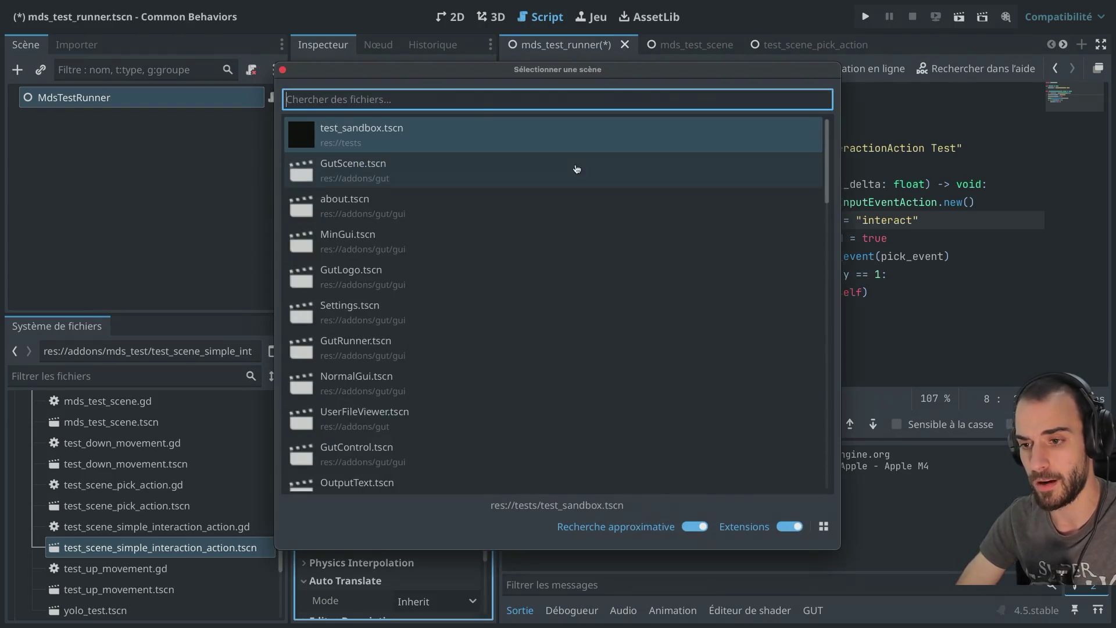
text(test_)
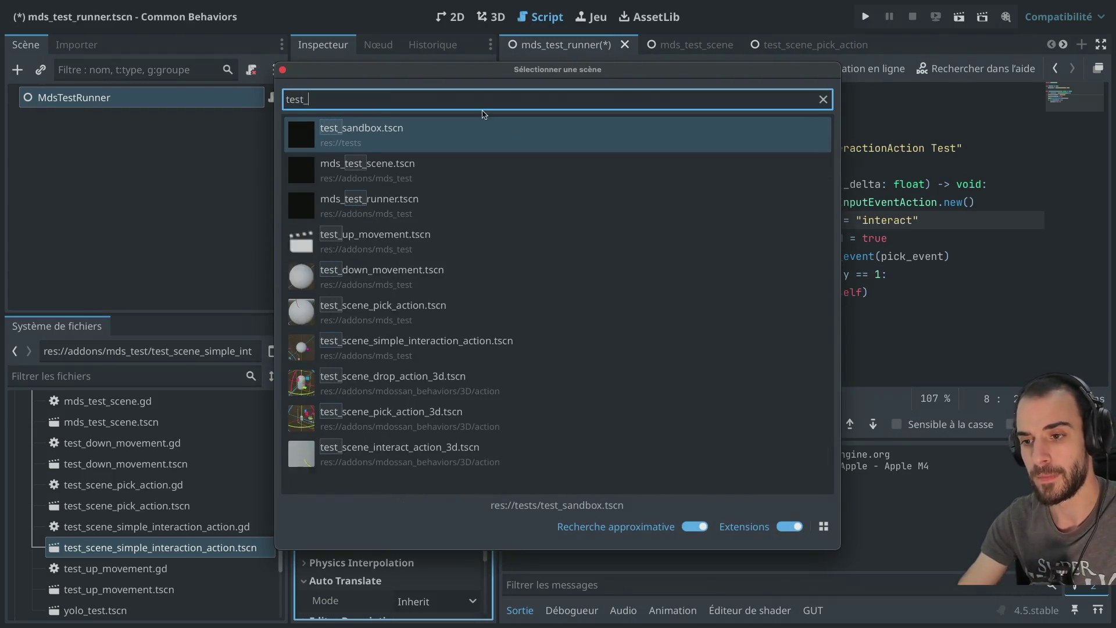
text(scene)
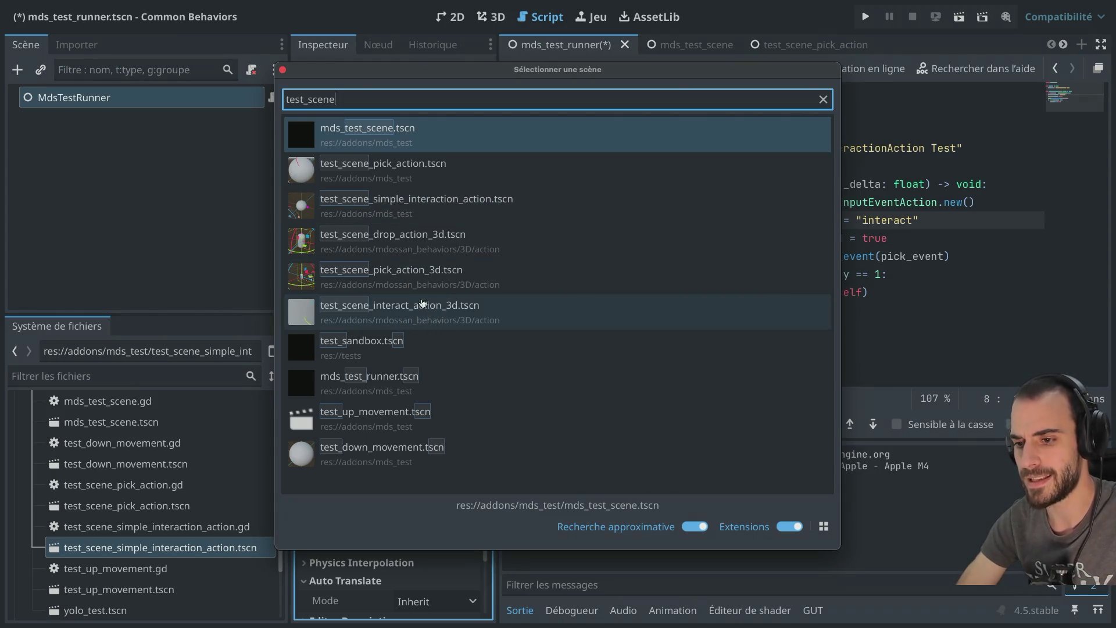
double_click(425, 213)
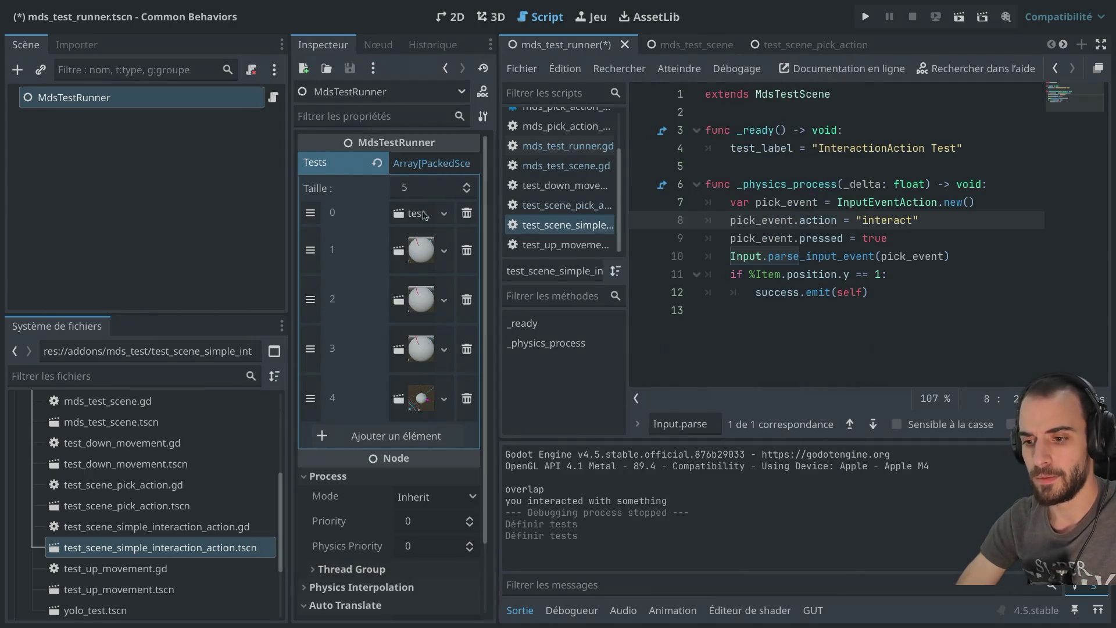
key(ctrl+s)
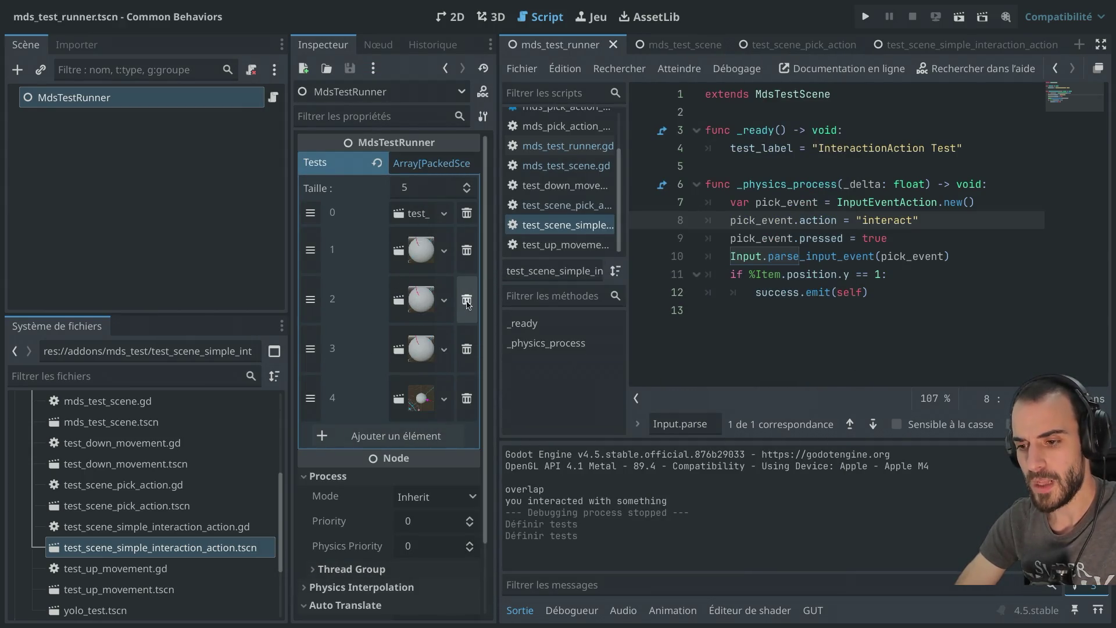
Remove two sphere test scenes from Tests, leaving three, and save the runner scene
click(466, 300)
click(467, 300)
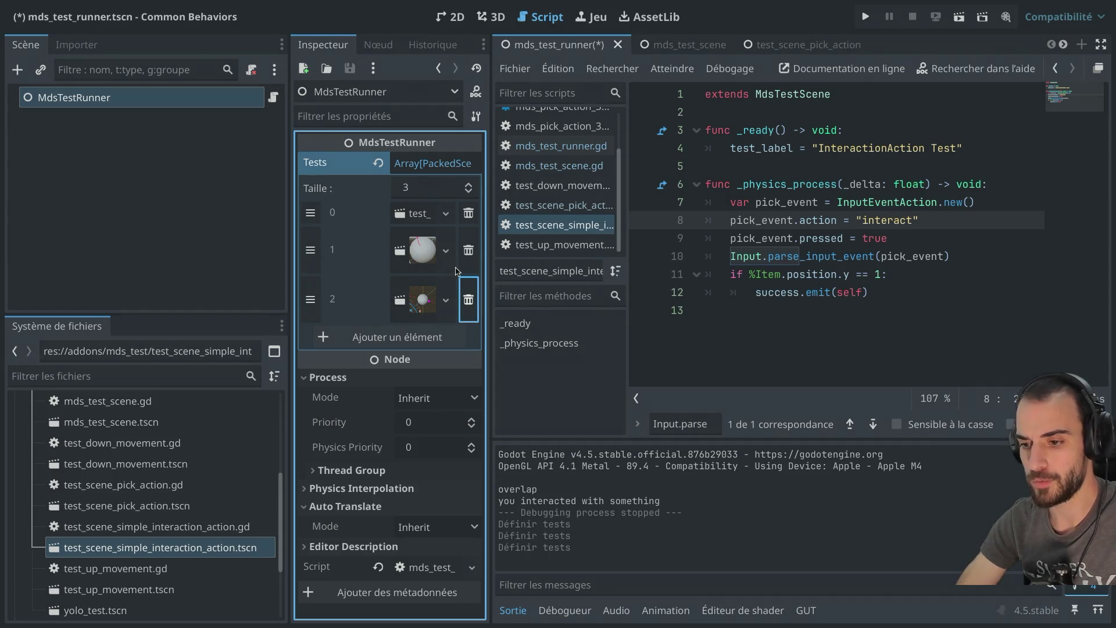
key(ctrl+s)
click(185, 89)
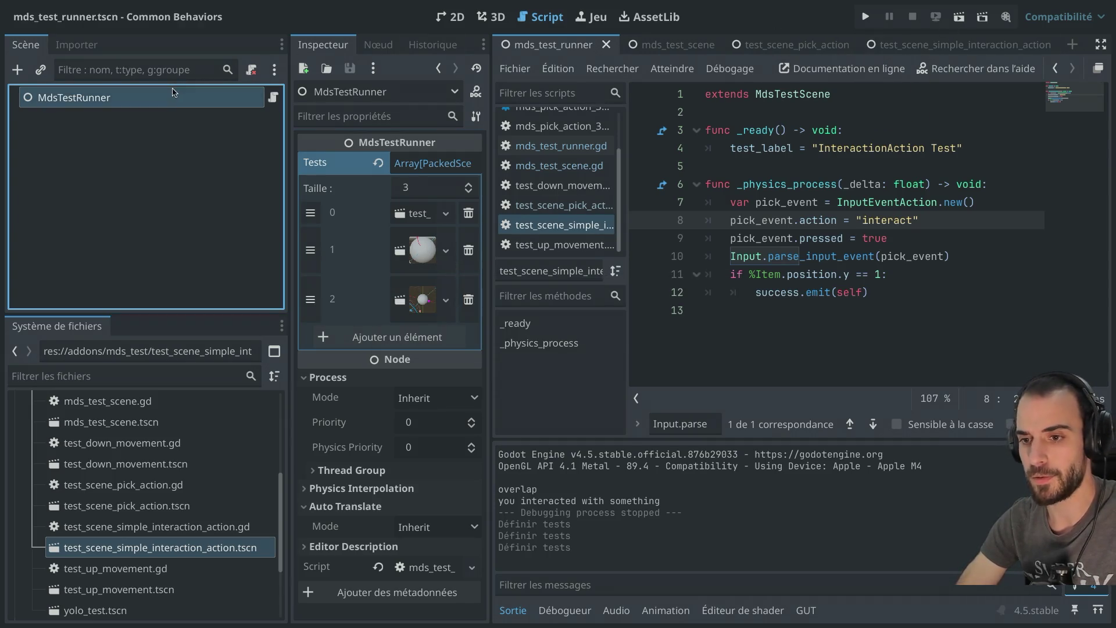
Run the test runner, stop it, and view the two '%Item not found' errors on line 11
click(960, 18)
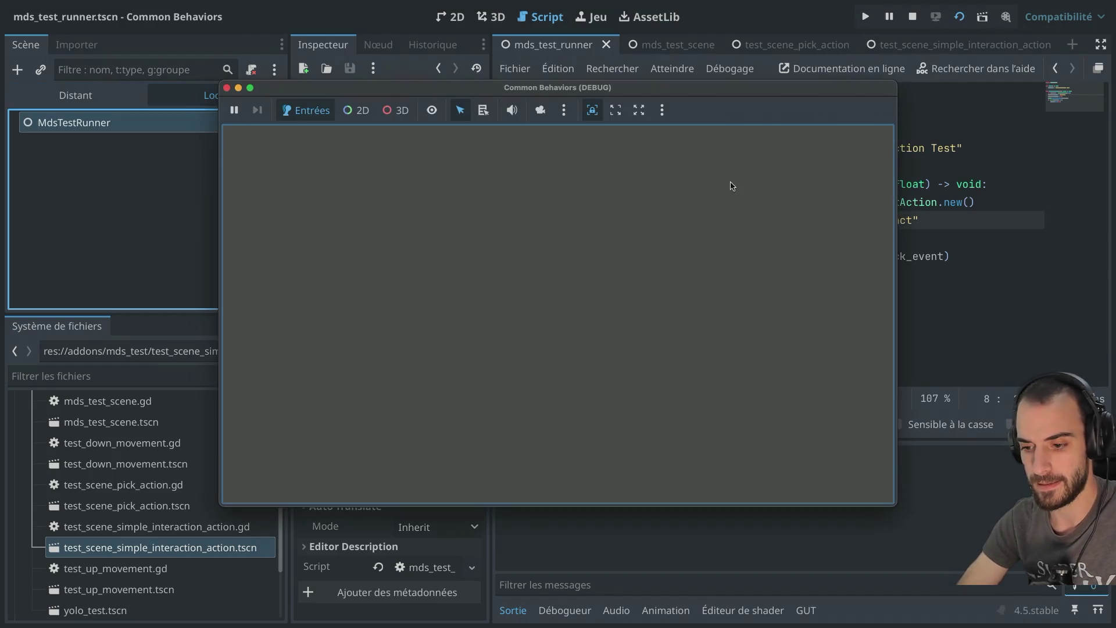
click(227, 88)
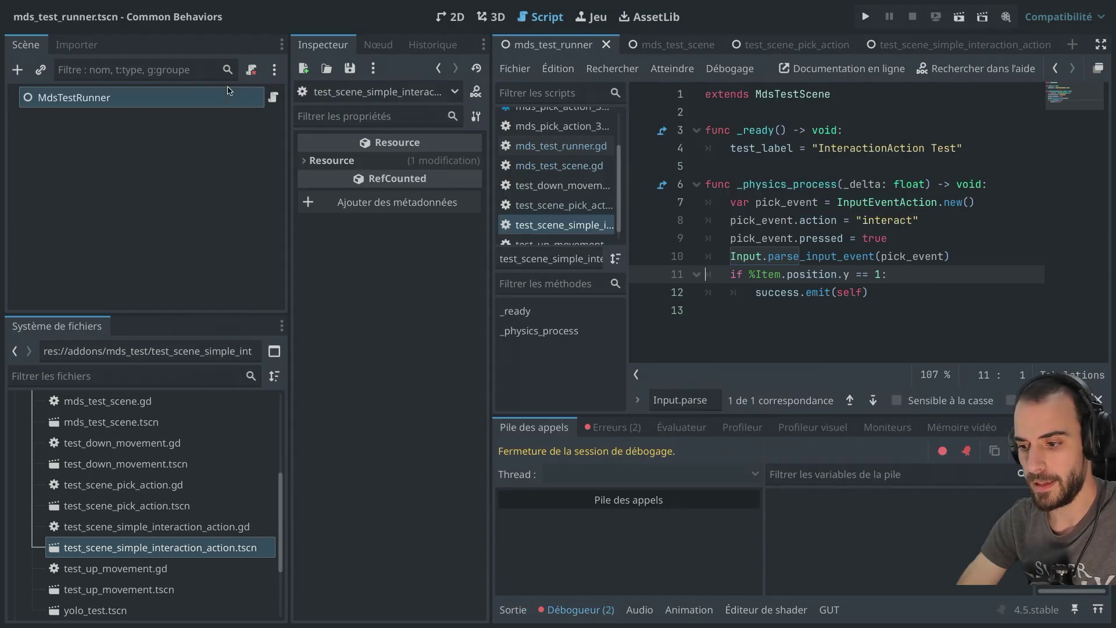
click(614, 429)
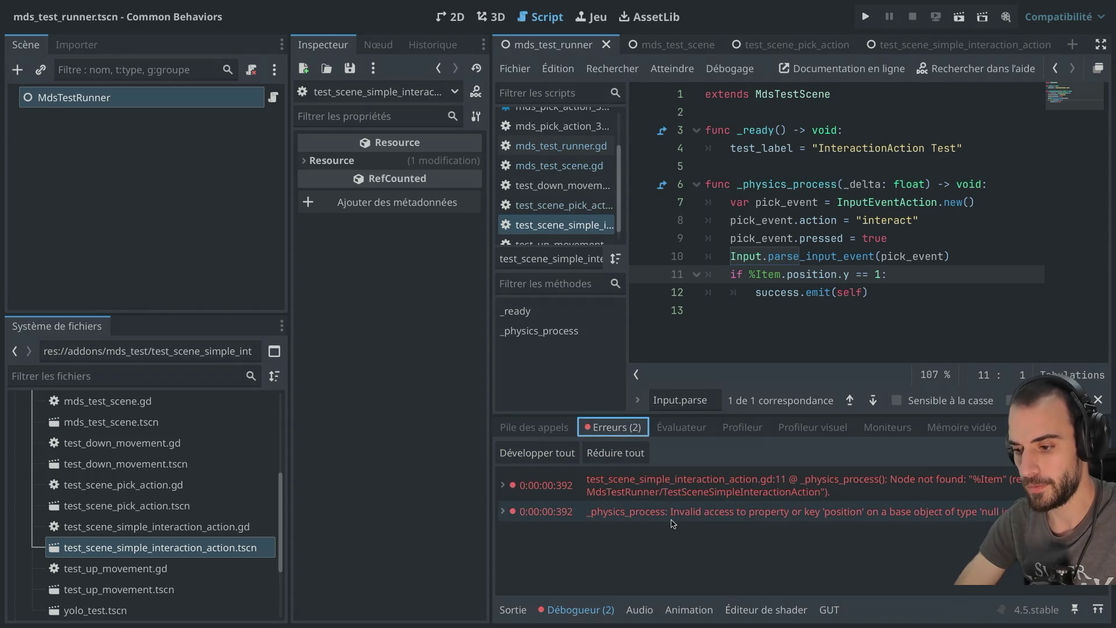
mouse_move(706, 522)
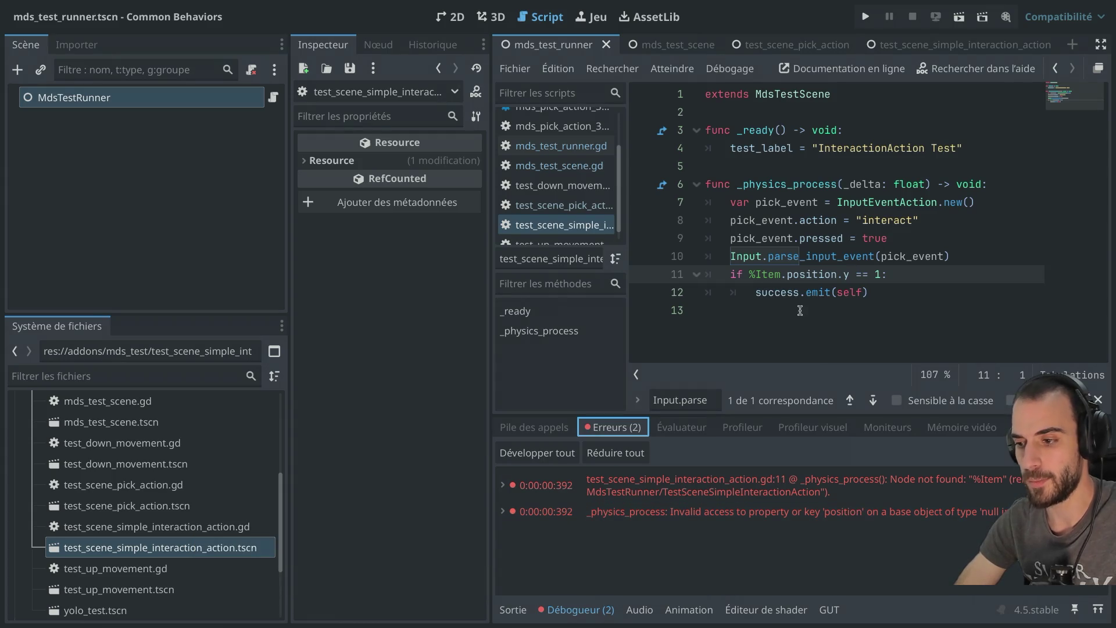
click(812, 269)
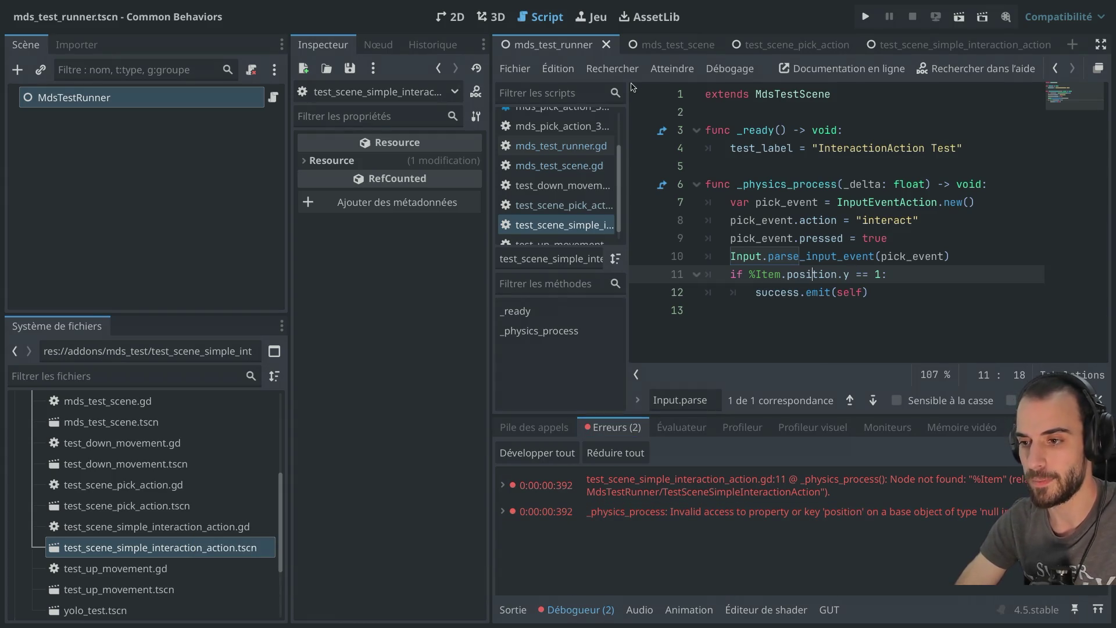
Set the Item node to 'Accéder en tant que nom unique' in the simple interaction scene
click(900, 46)
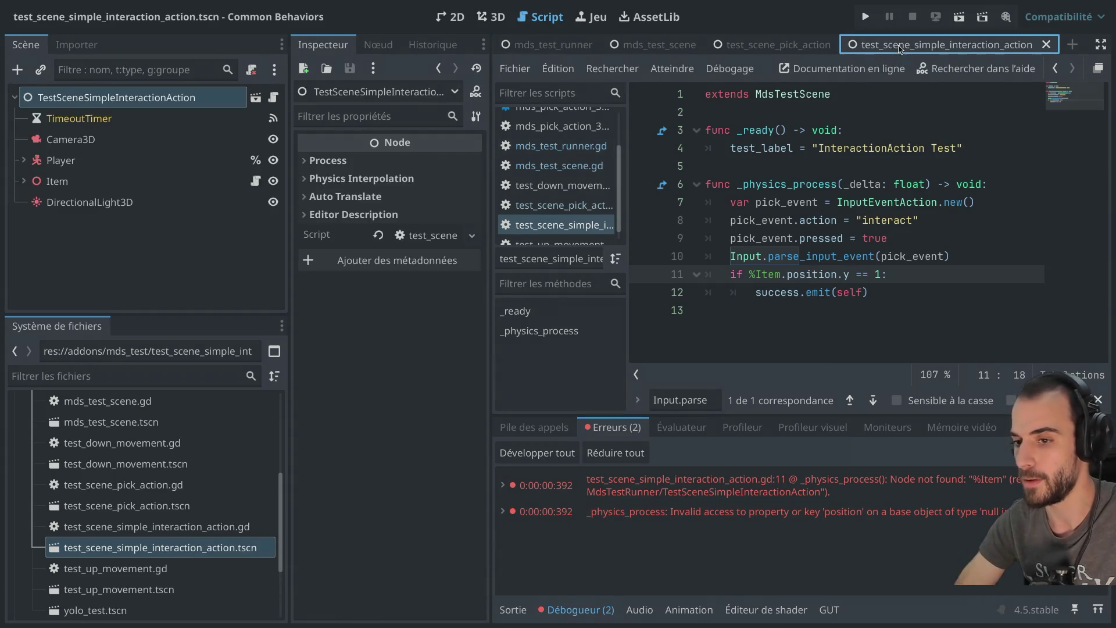
right_click(69, 184)
key(Escape)
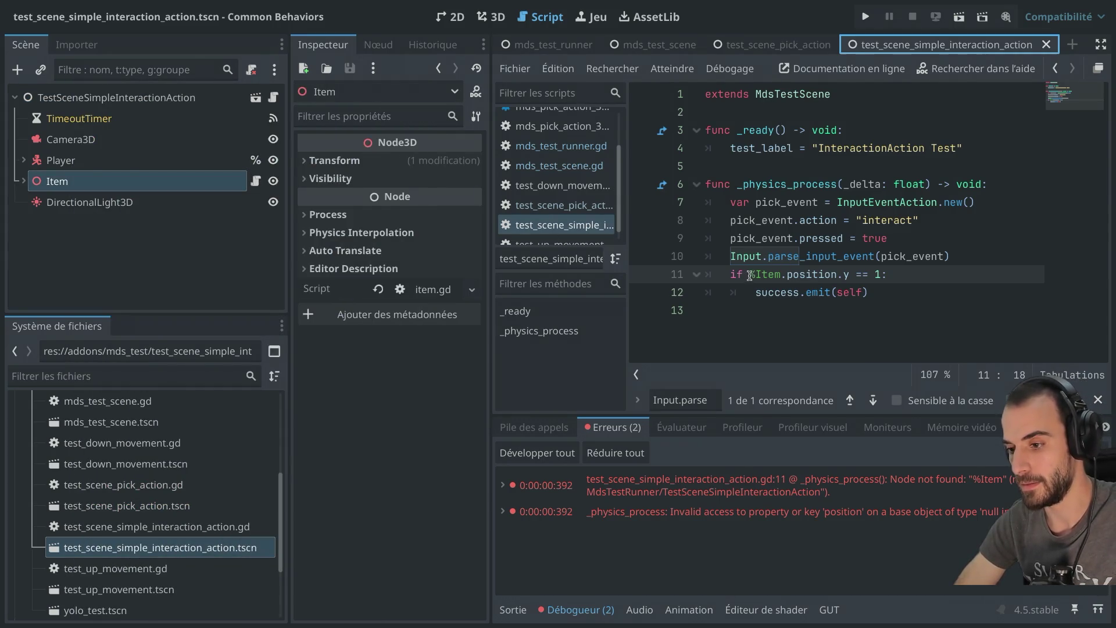
drag(750, 275, 783, 275)
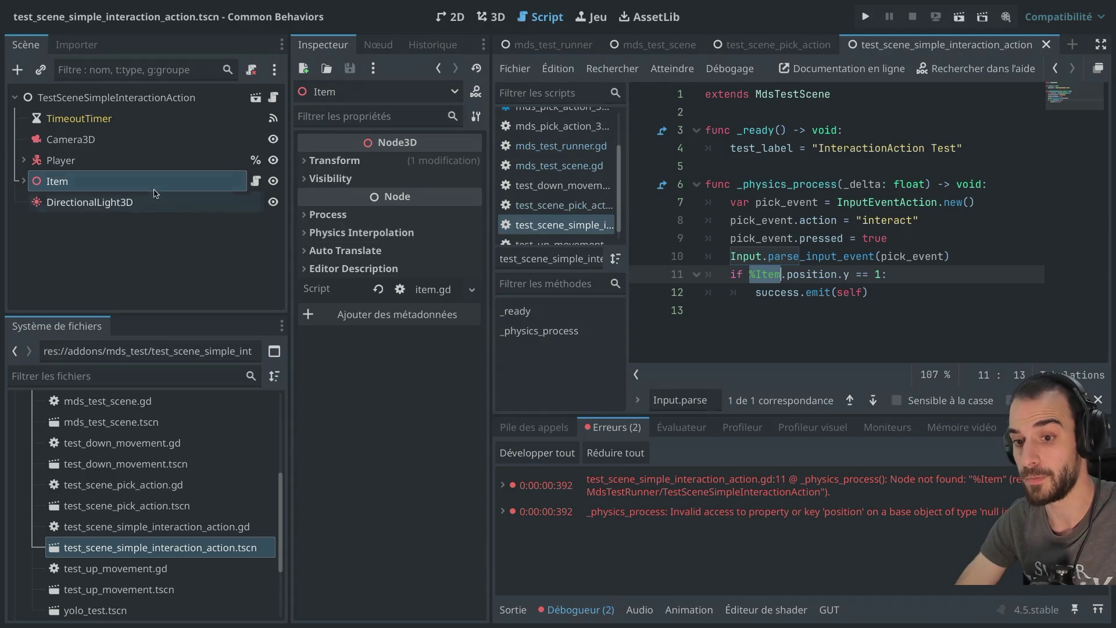
right_click(154, 185)
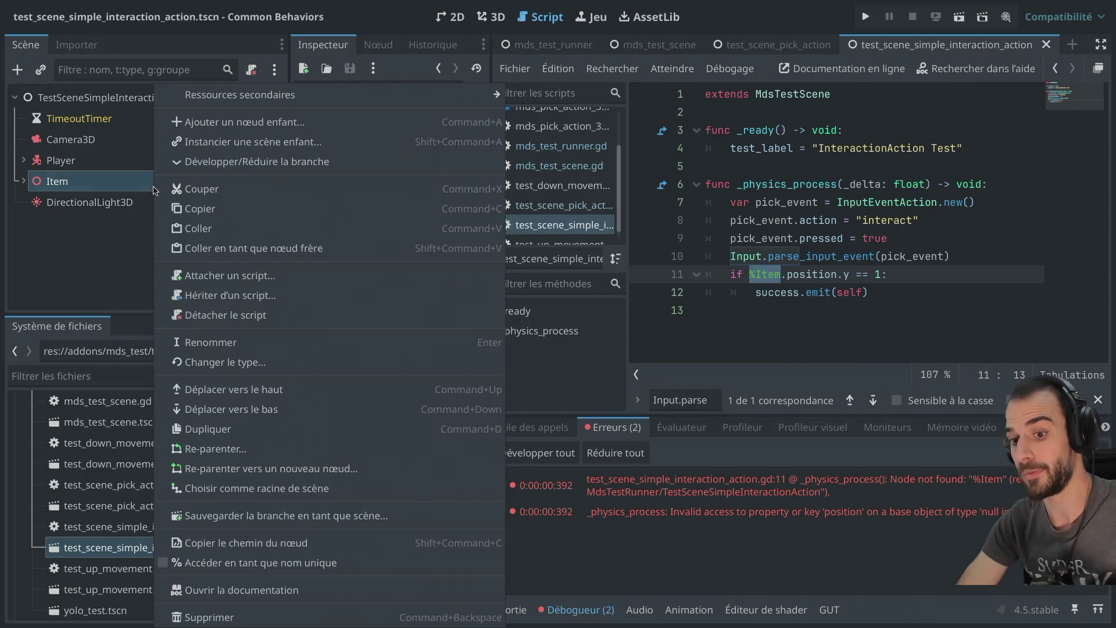
click(168, 566)
click(788, 315)
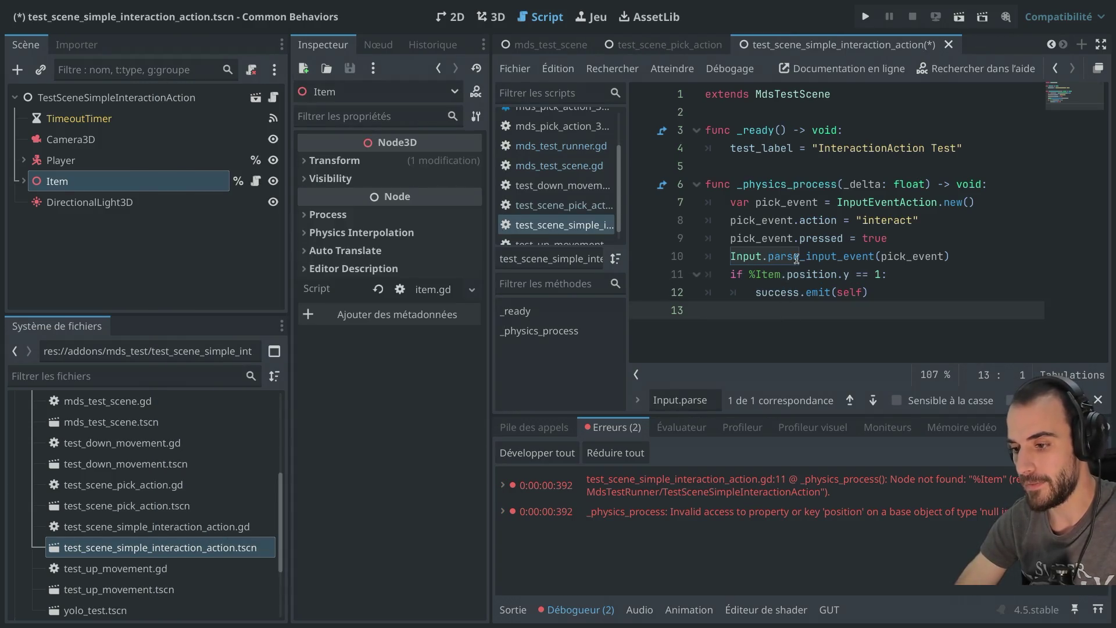
Insert $Item and get_node("Item") lines after line 10 using autocomplete
click(967, 257)
key(Return)
text(%)
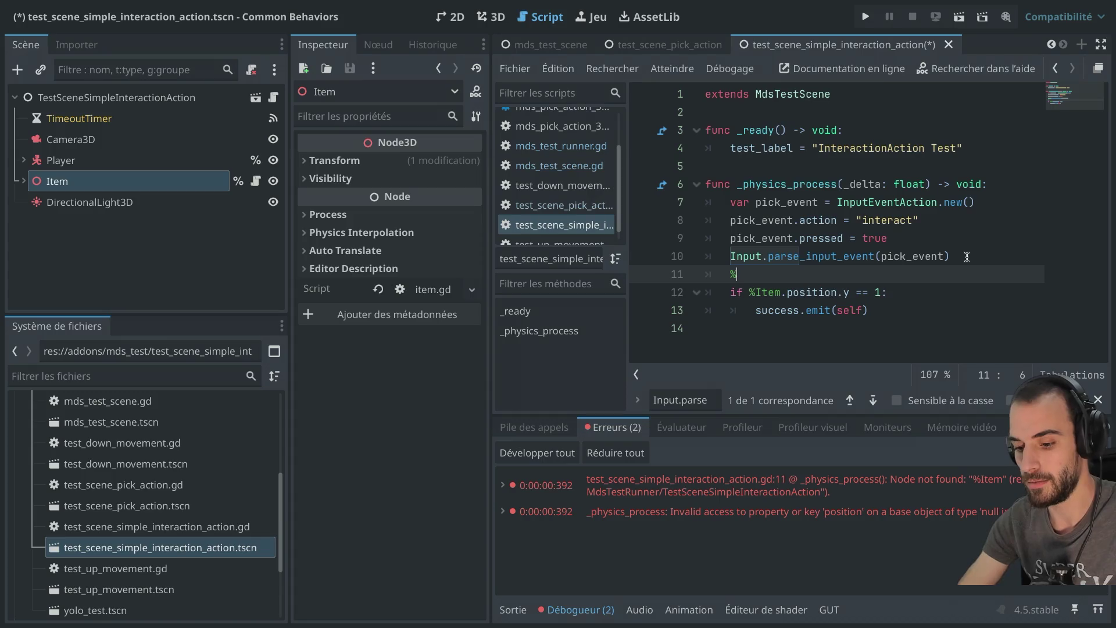
text($)
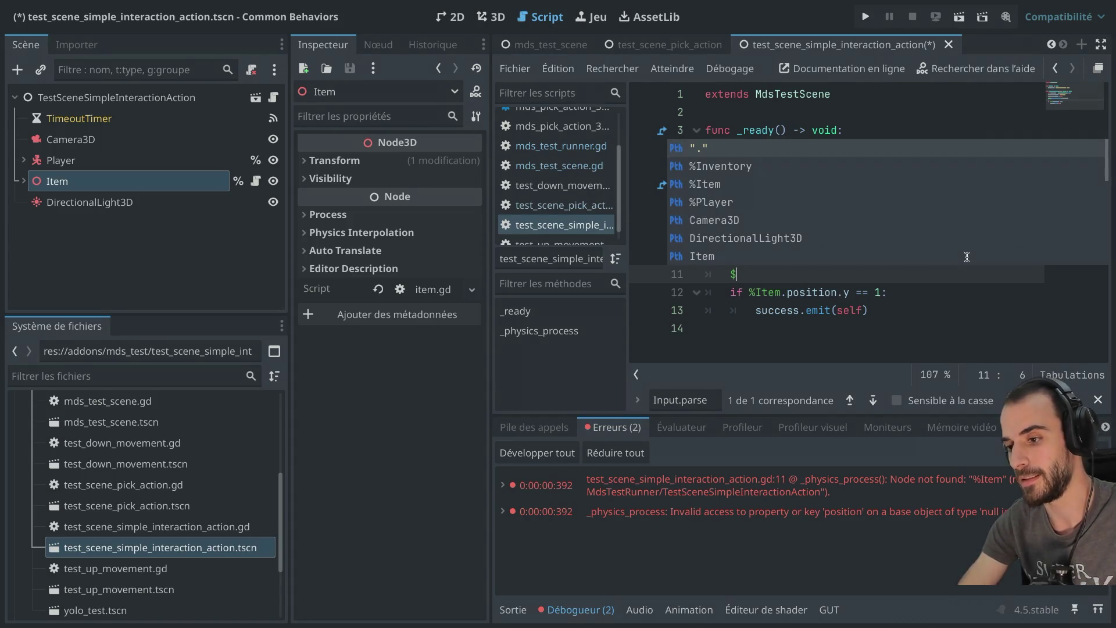
text(Item)
key(Return)
key(Return)
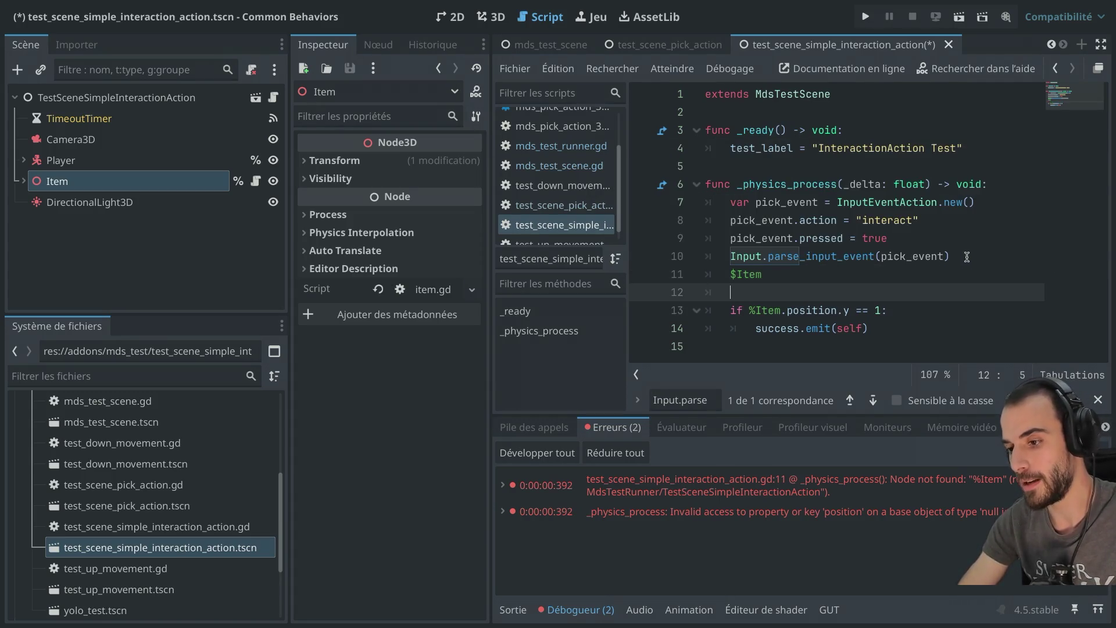
text(get)
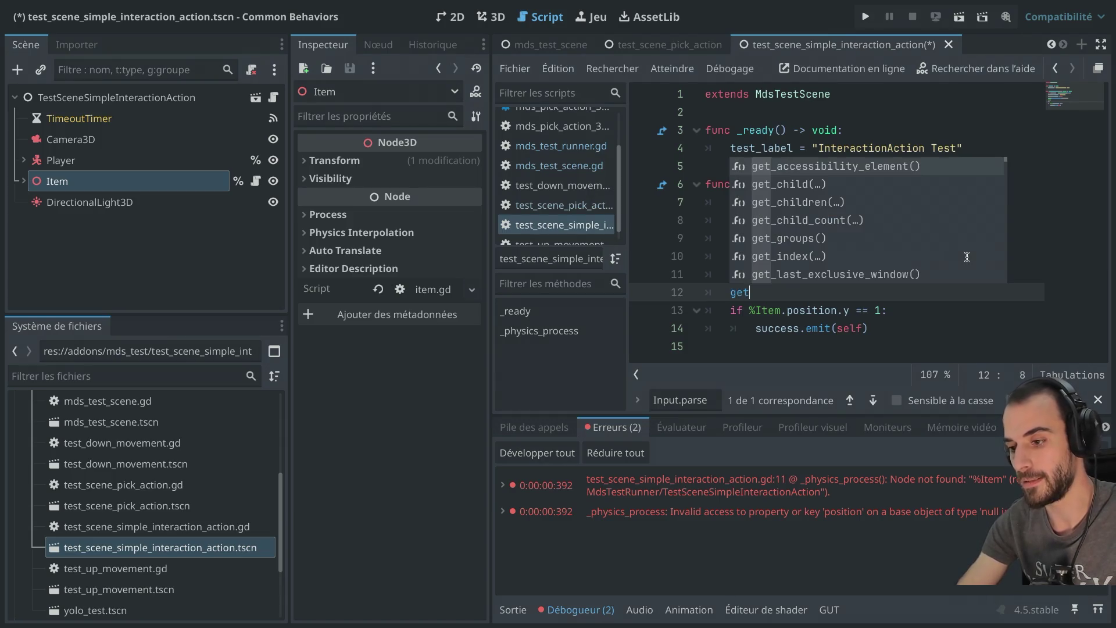
text(_nod)
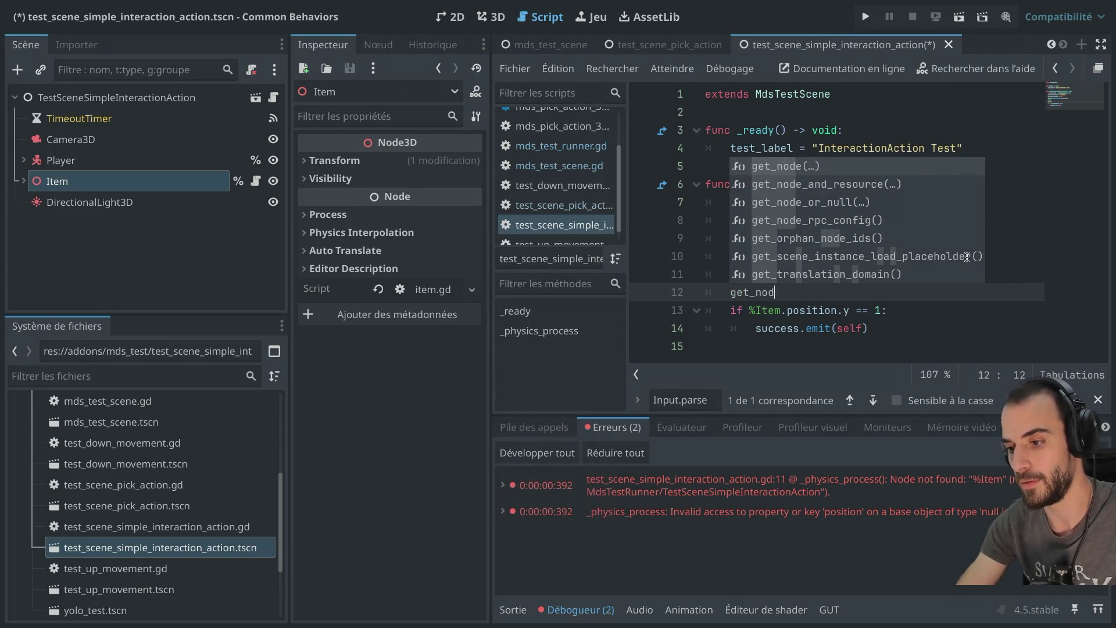
key(Return)
text("Item"))
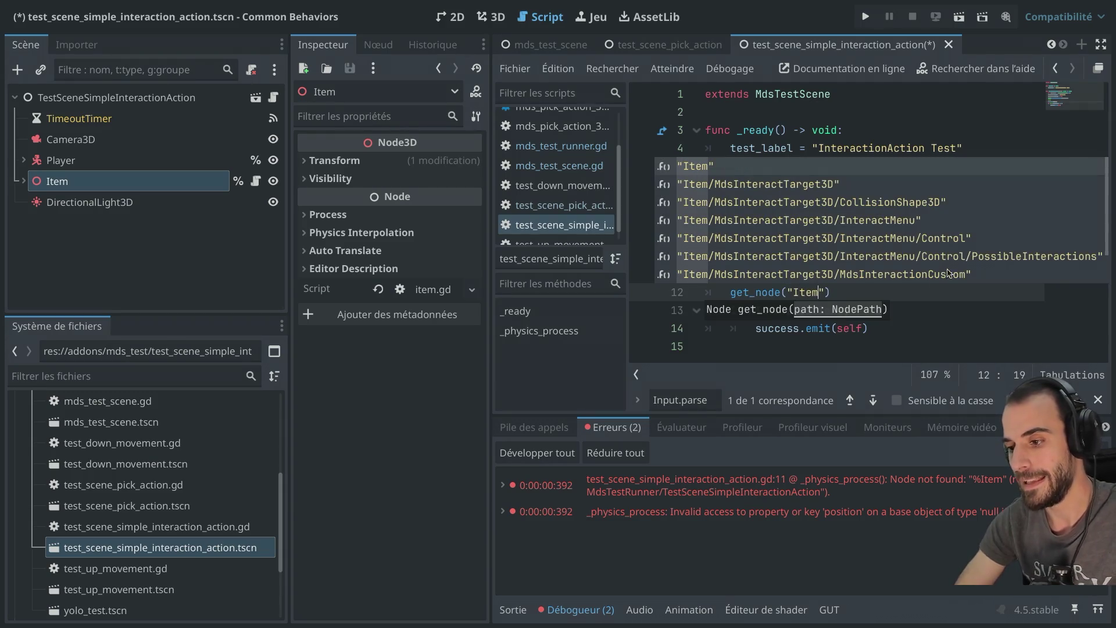
key(Return)
click(942, 309)
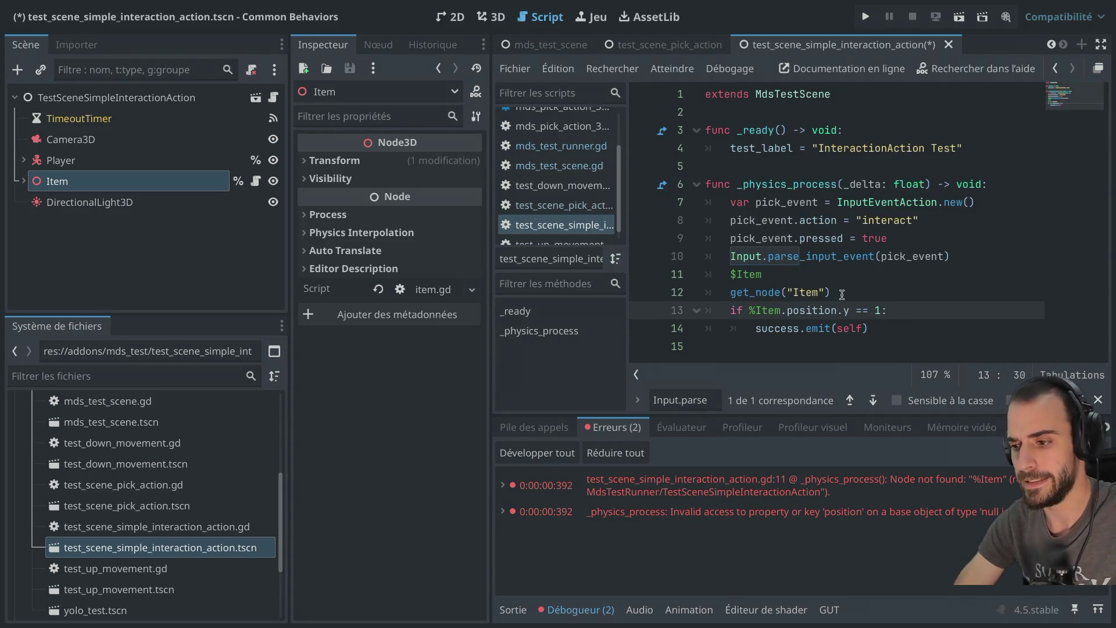
Review the new lookup lines, get_node's documentation and the %Item reference in the if check
mouse_move(843, 295)
mouse_down()
mouse_move(734, 293)
mouse_move(701, 274)
mouse_up()
click(813, 303)
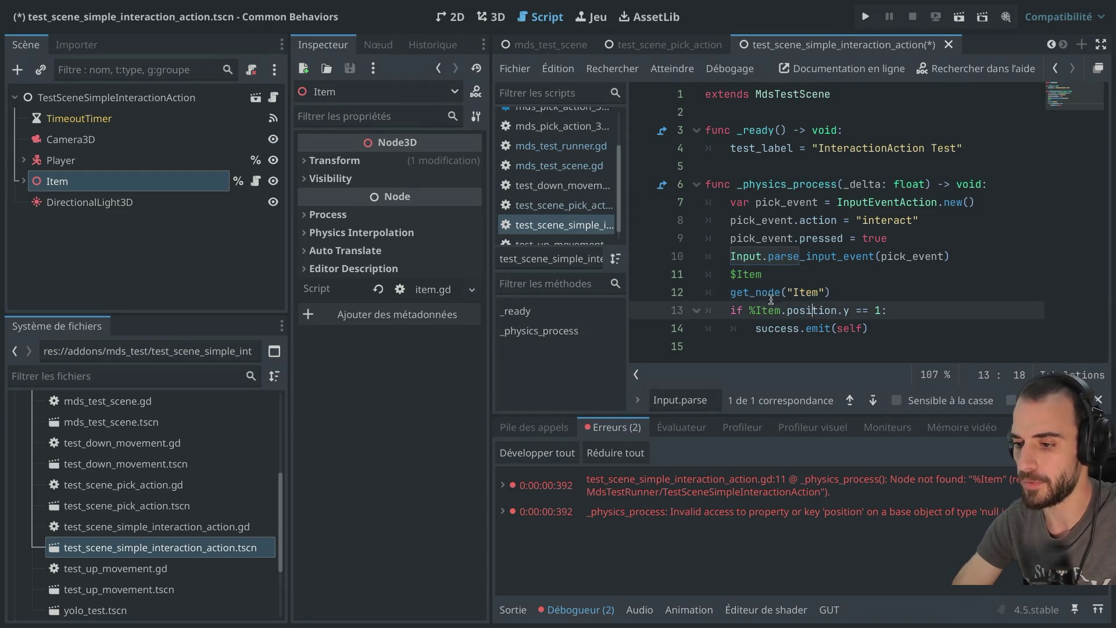
double_click(750, 293)
mouse_move(750, 294)
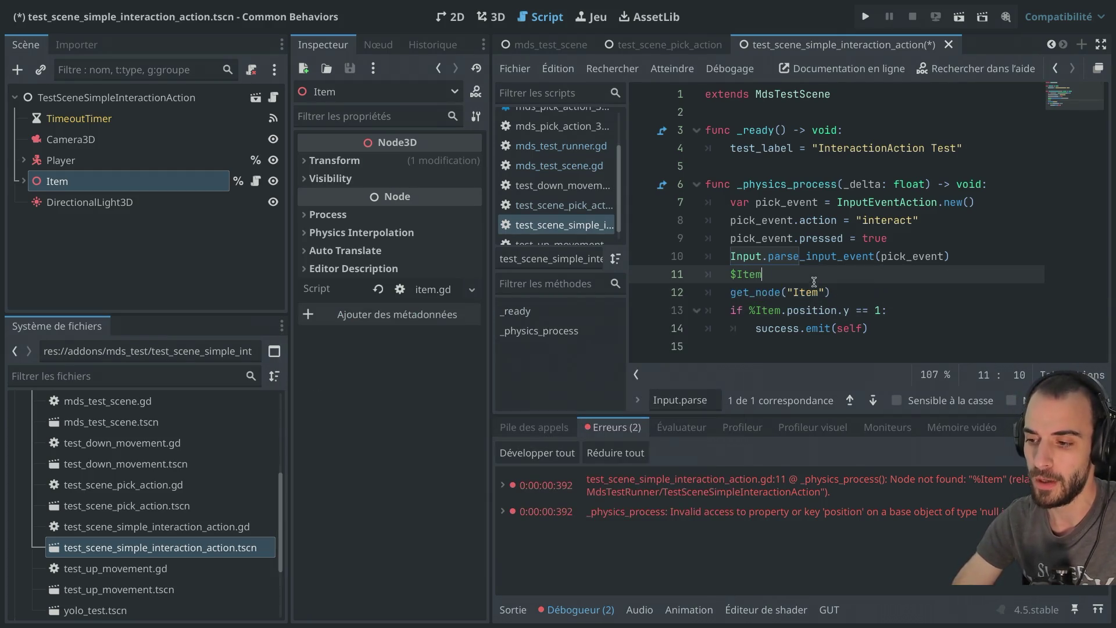
drag(748, 310, 780, 308)
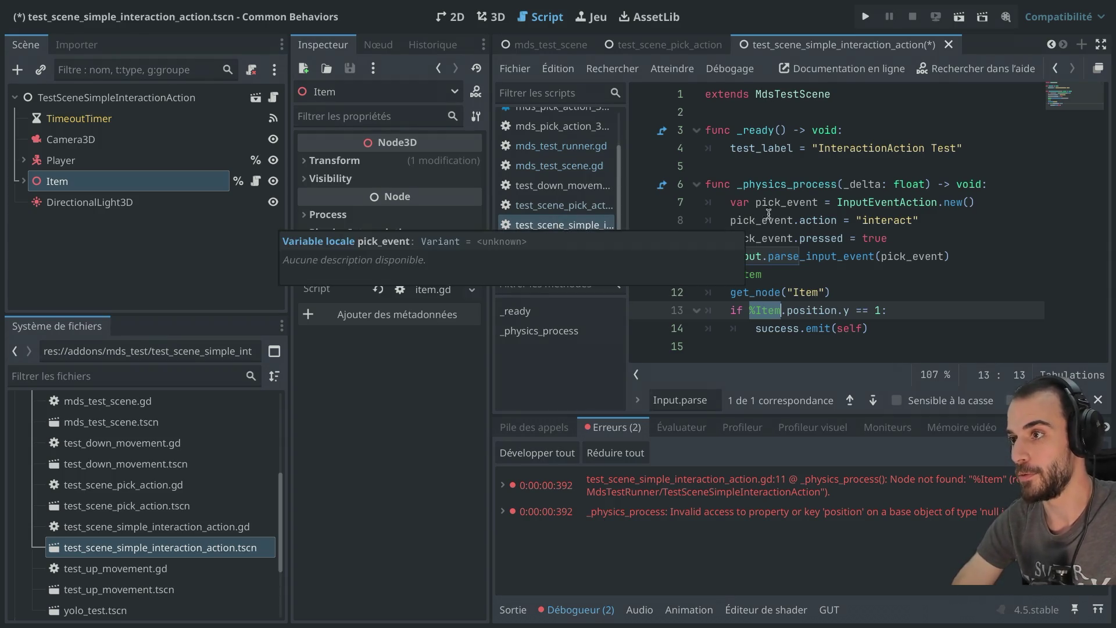
Insert the comment 'Recuperation au runtime de l'arbre' above the $Item line
key(ctrl+shift+F11)
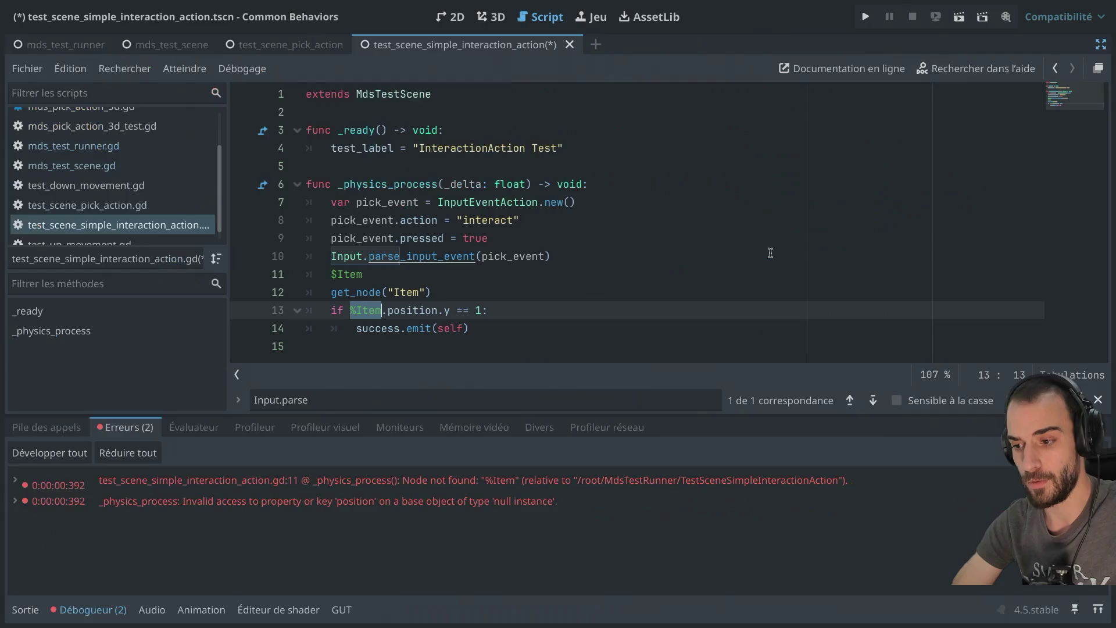
click(581, 256)
key(Return)
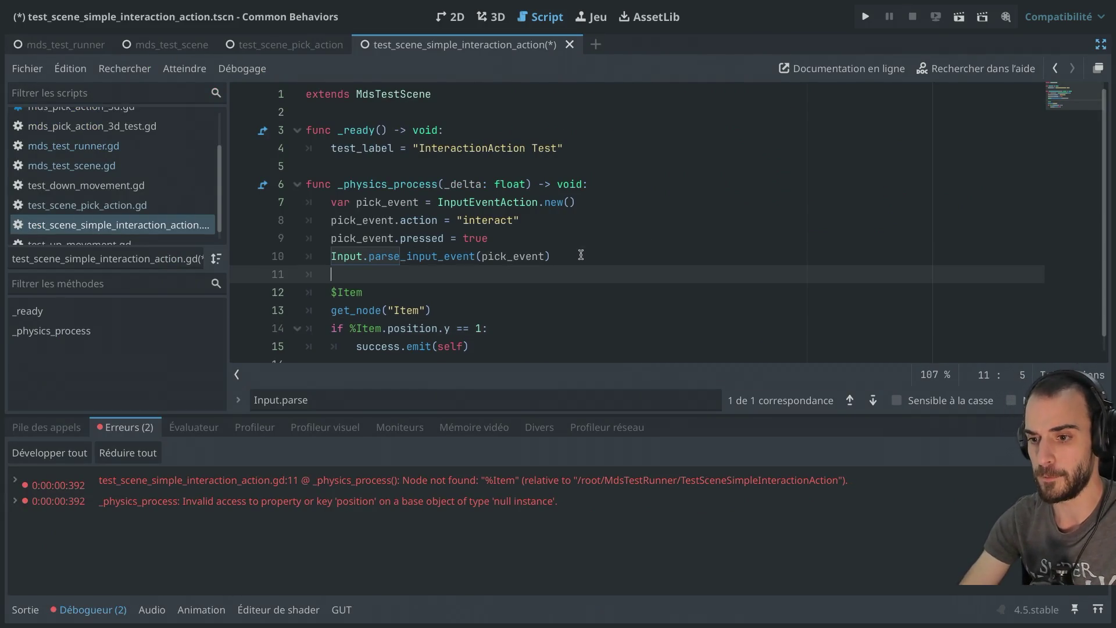
text(# Recuperation o)
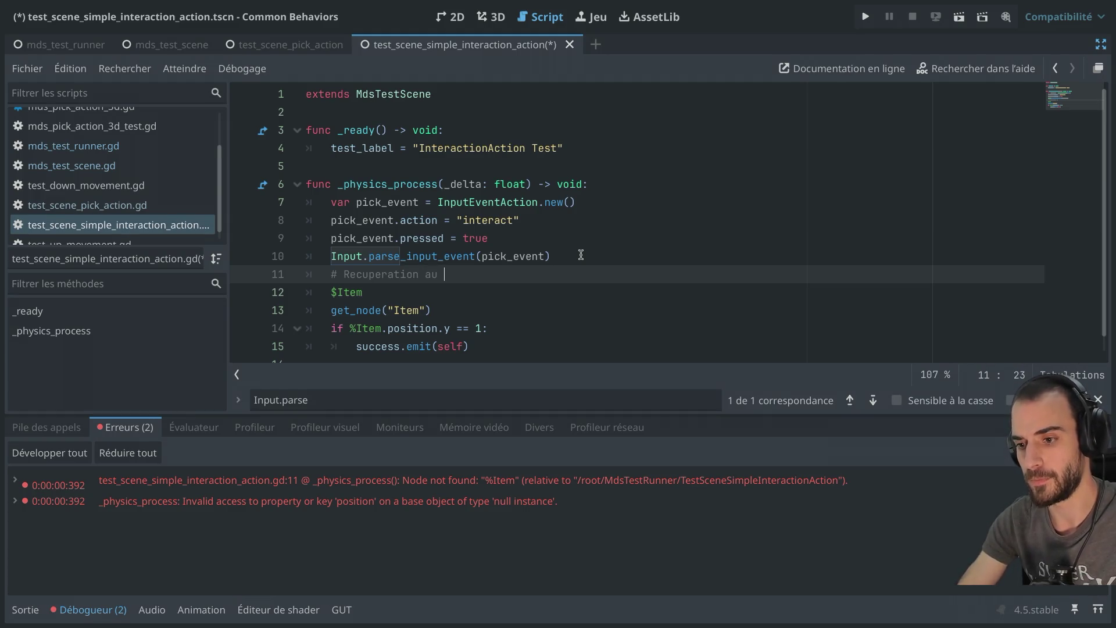
text(untime de l)
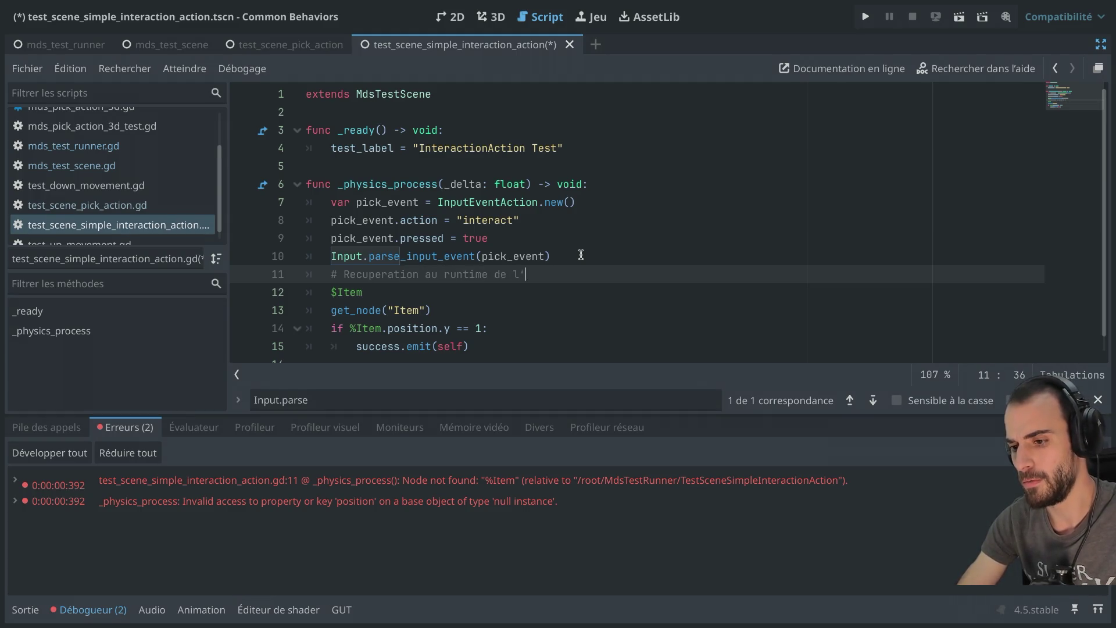
text(arbre)
Add the comment 'Recuperation de la reference' below get_node("Item") and fix its indentation
click(451, 311)
key(Return)
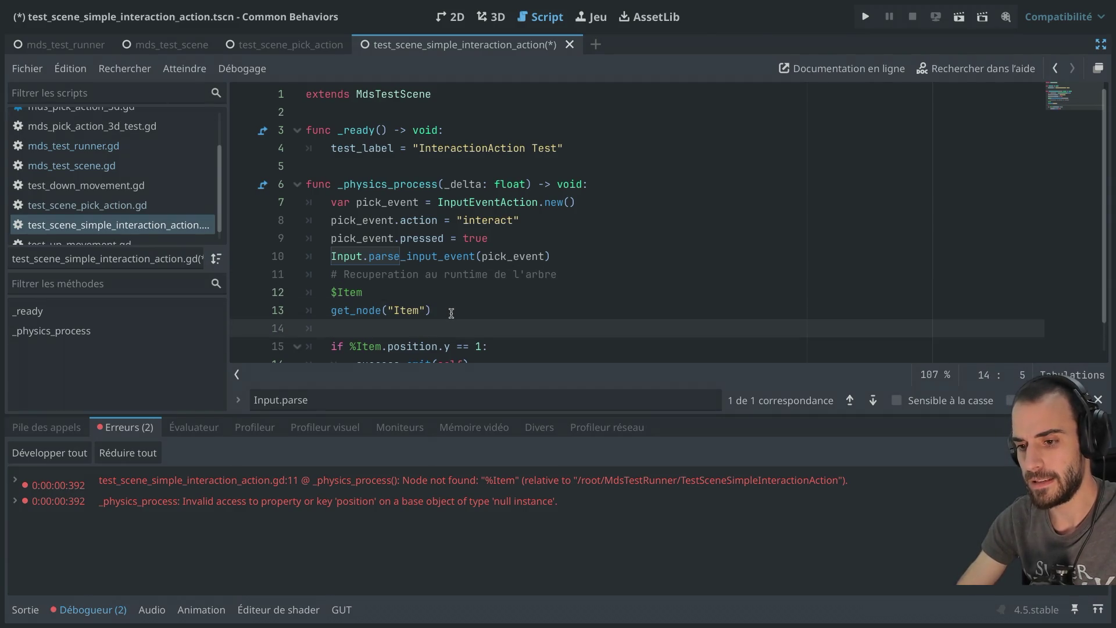
text(#)
key(BackSpace)
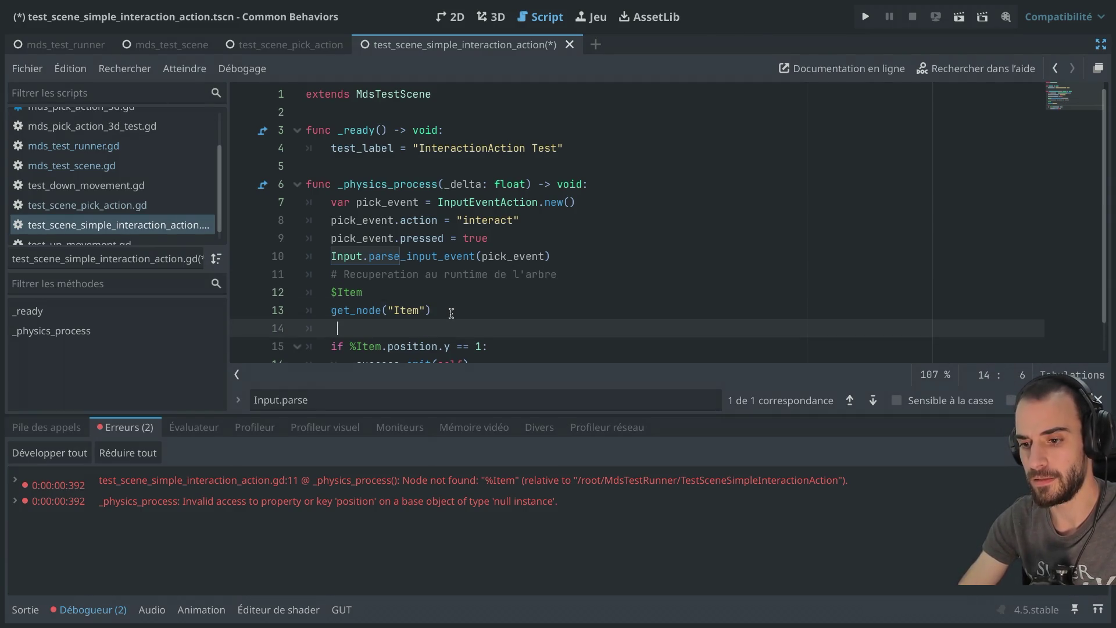
text(# Recupe)
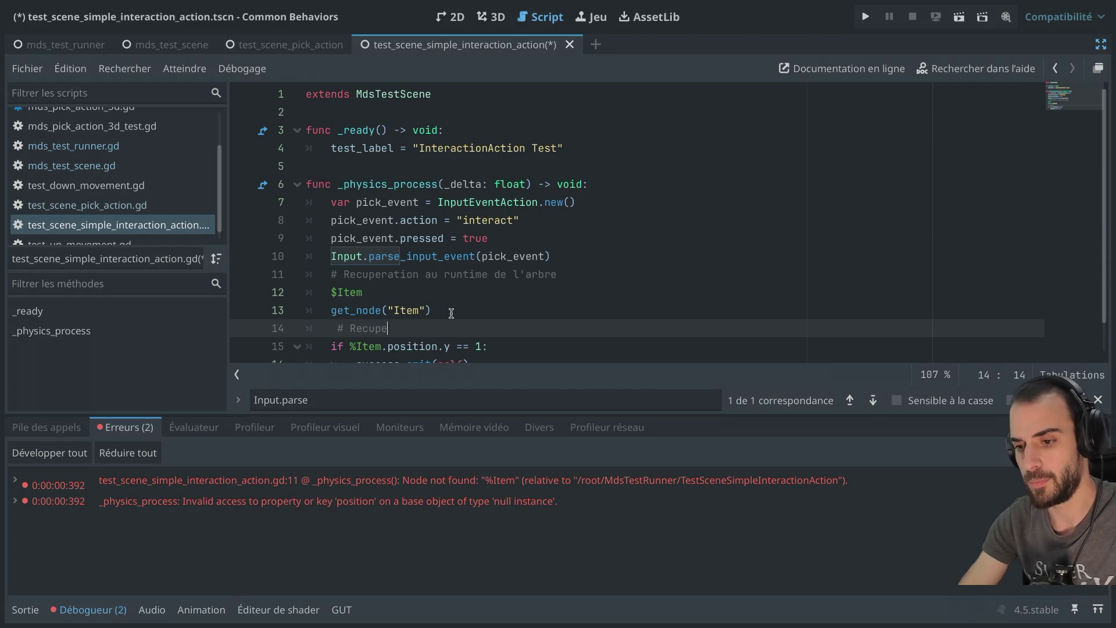
text(ration de la reference)
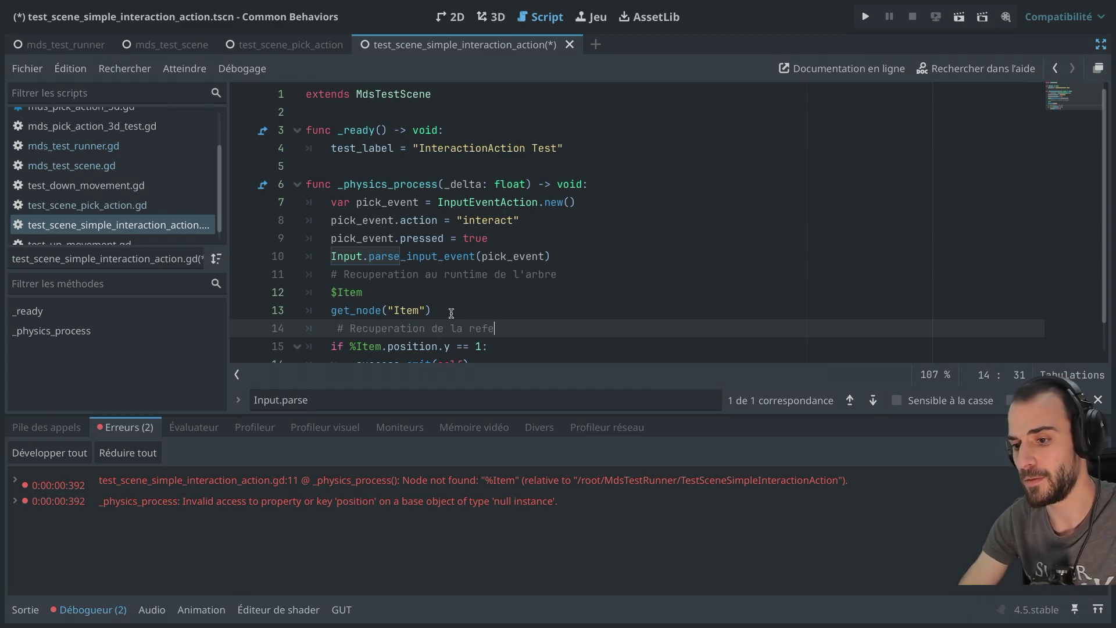
drag(431, 328, 518, 329)
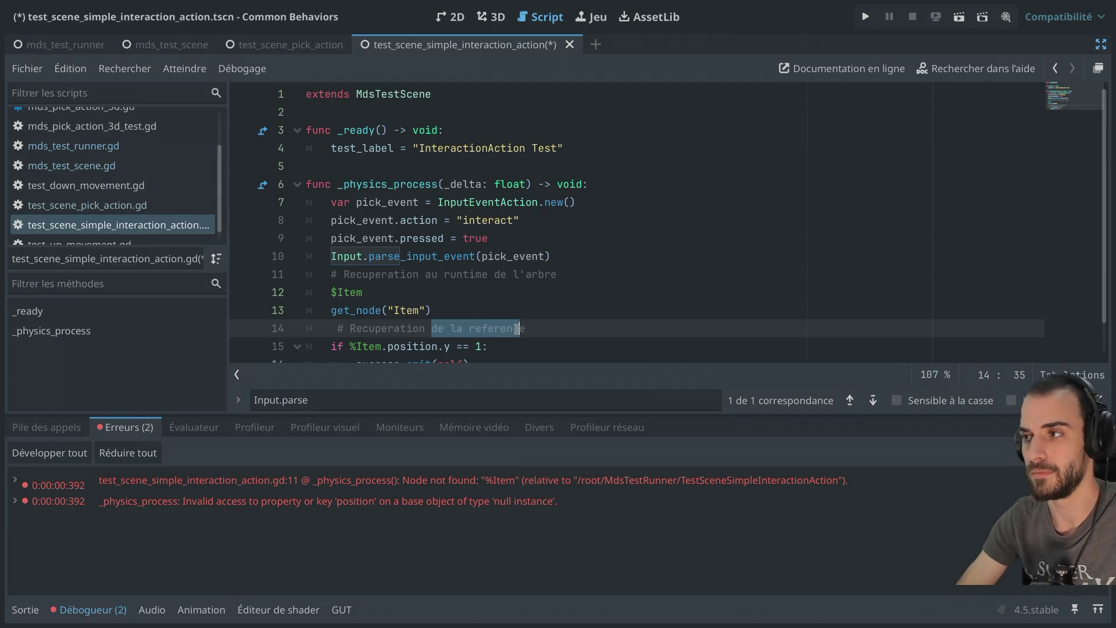
click(338, 328)
key(BackSpace)
scroll(367, 315, down, 1)
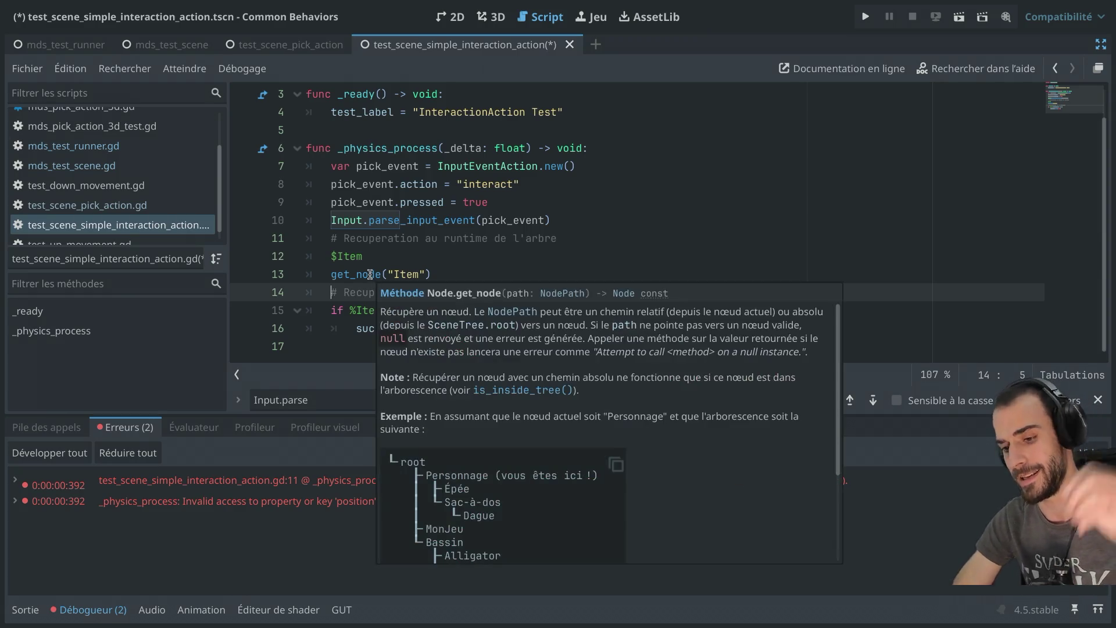
Compare the $Item, get_node("Item") and %Item references by highlighting each in turn
click(375, 252)
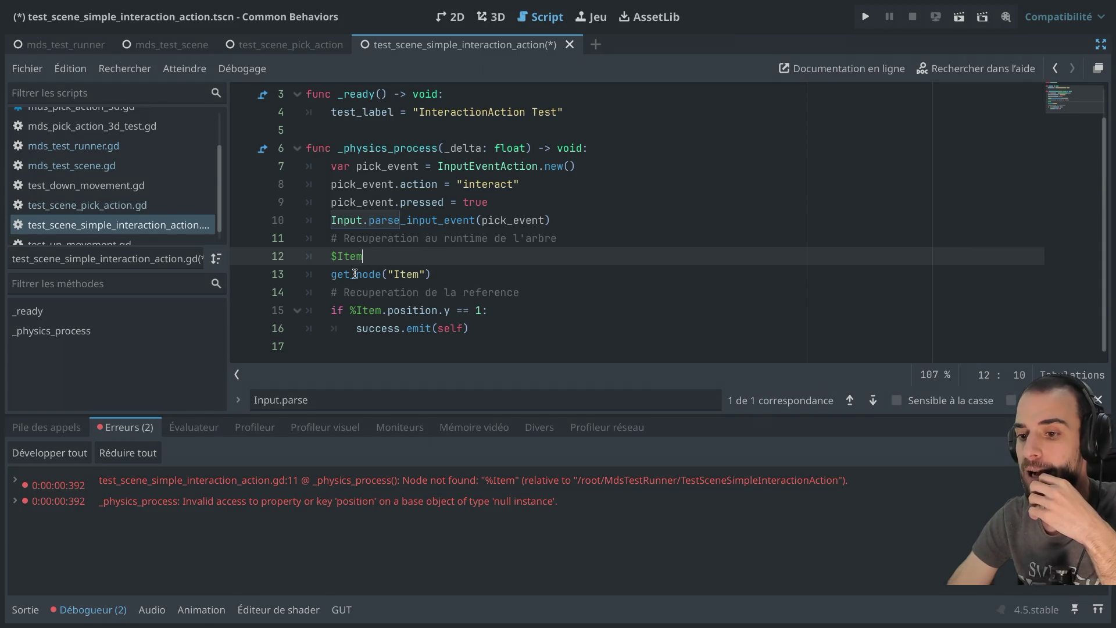
drag(337, 274, 398, 272)
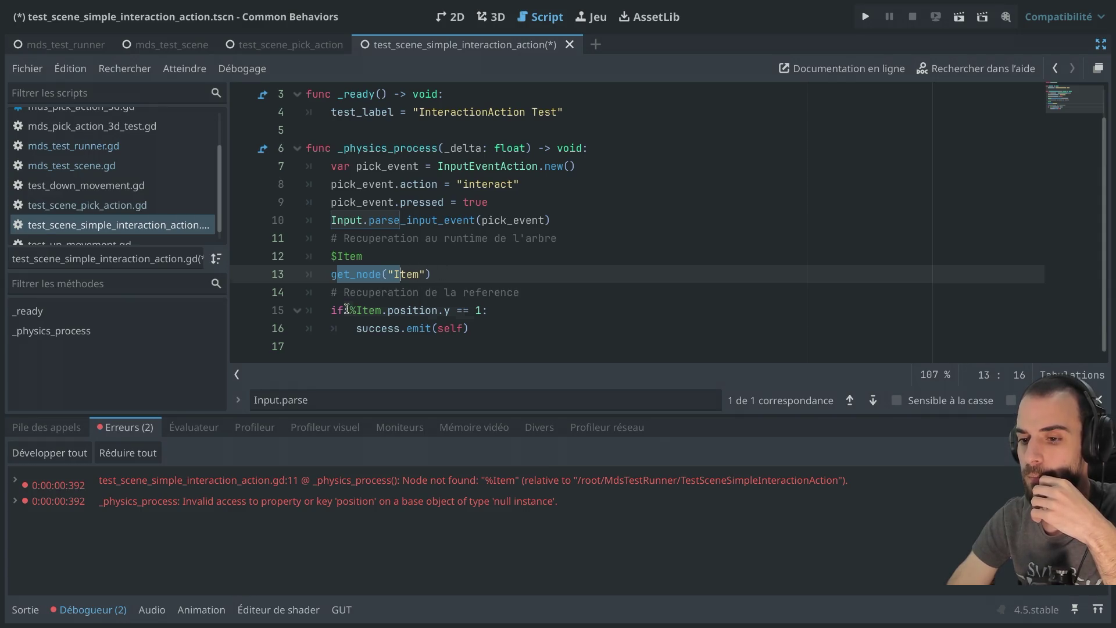
drag(348, 310, 380, 310)
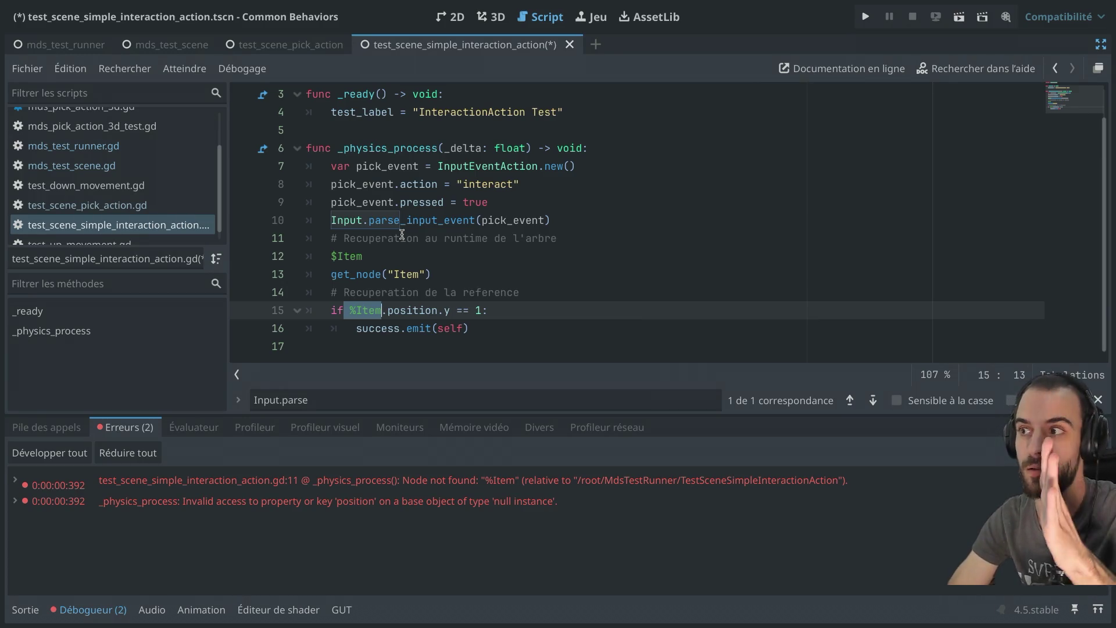
drag(332, 257, 363, 257)
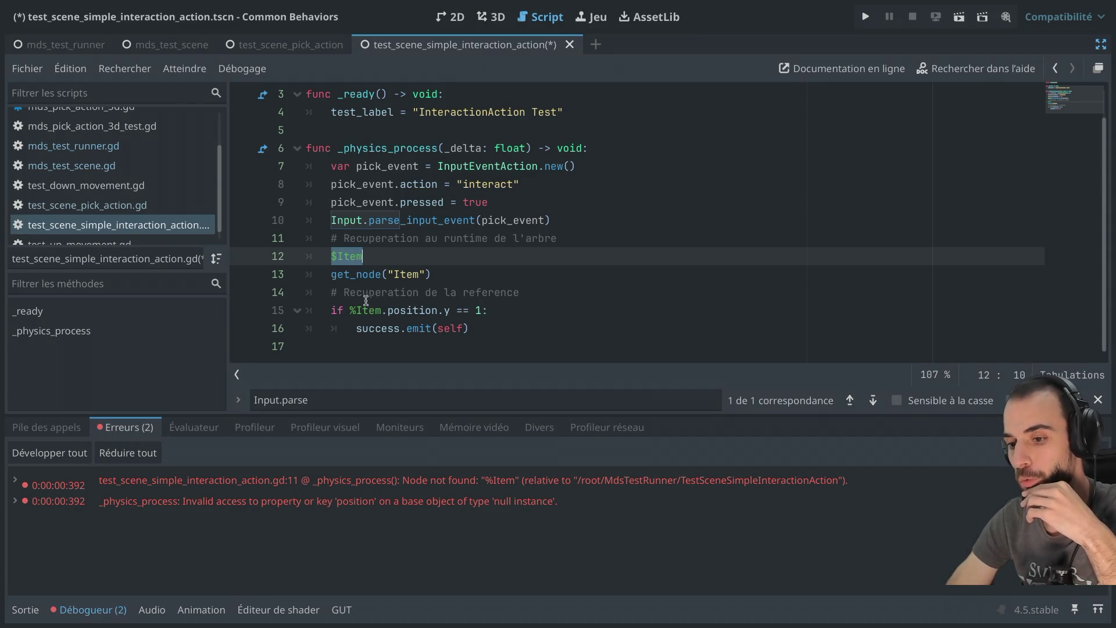
drag(350, 311, 382, 310)
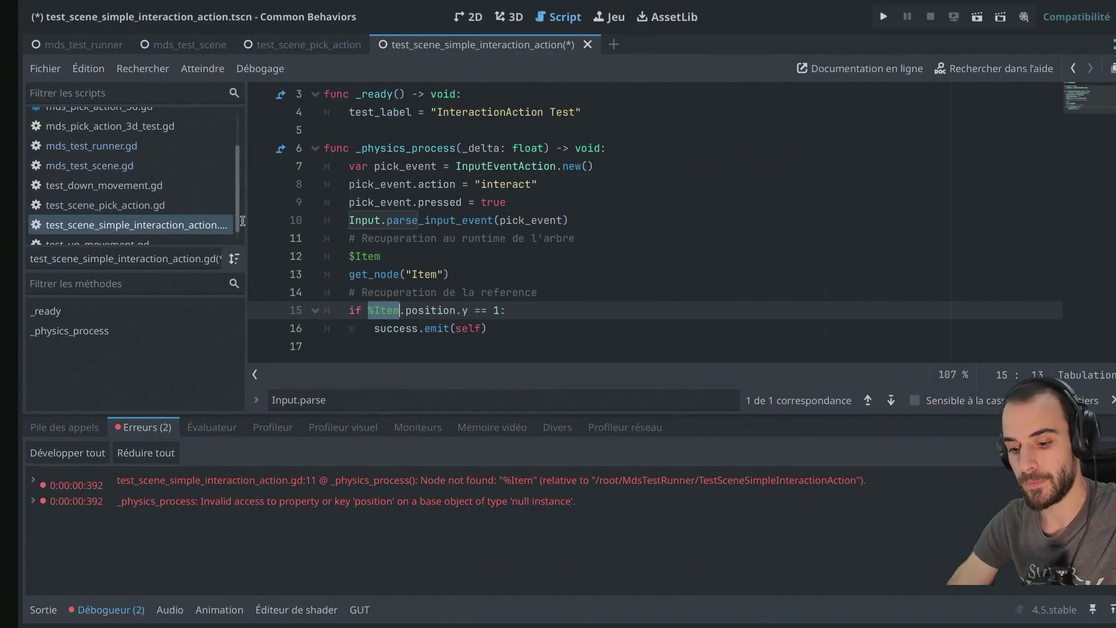
Insert 'NodeA/NodeB/' before Item in the get_node path on line 13
click(24, 181)
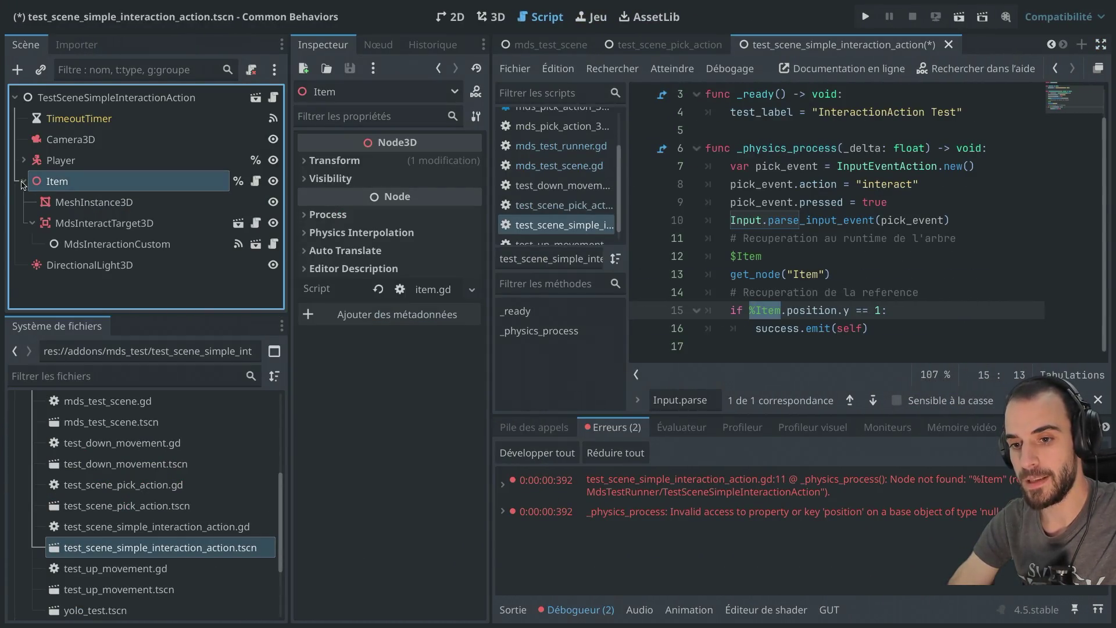
key(ctrl+shift+F11)
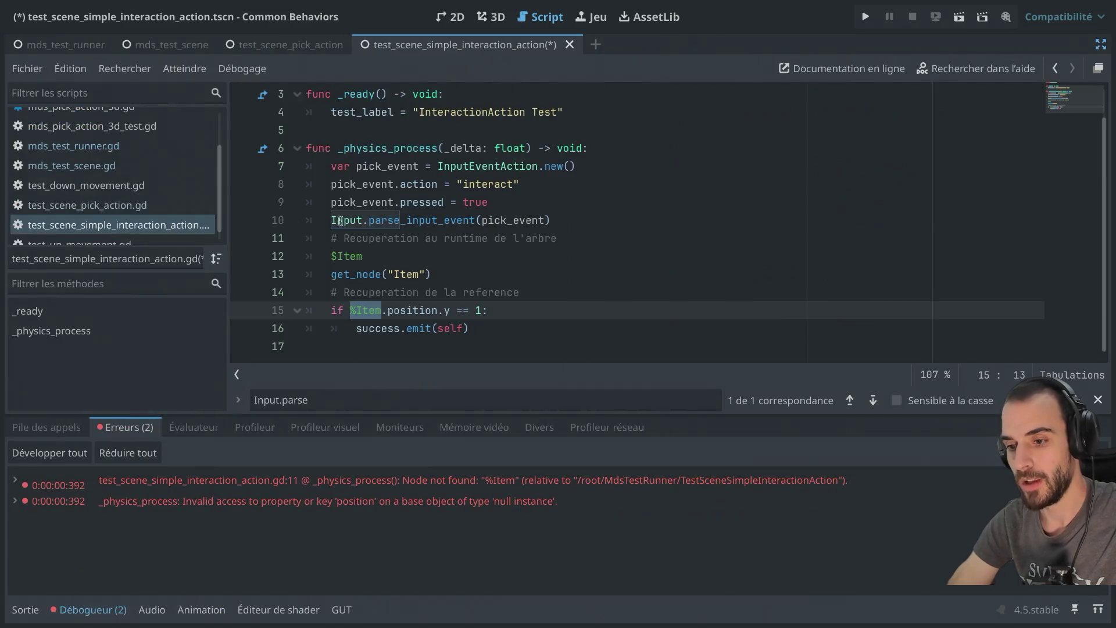
click(393, 274)
text(NodeA/)
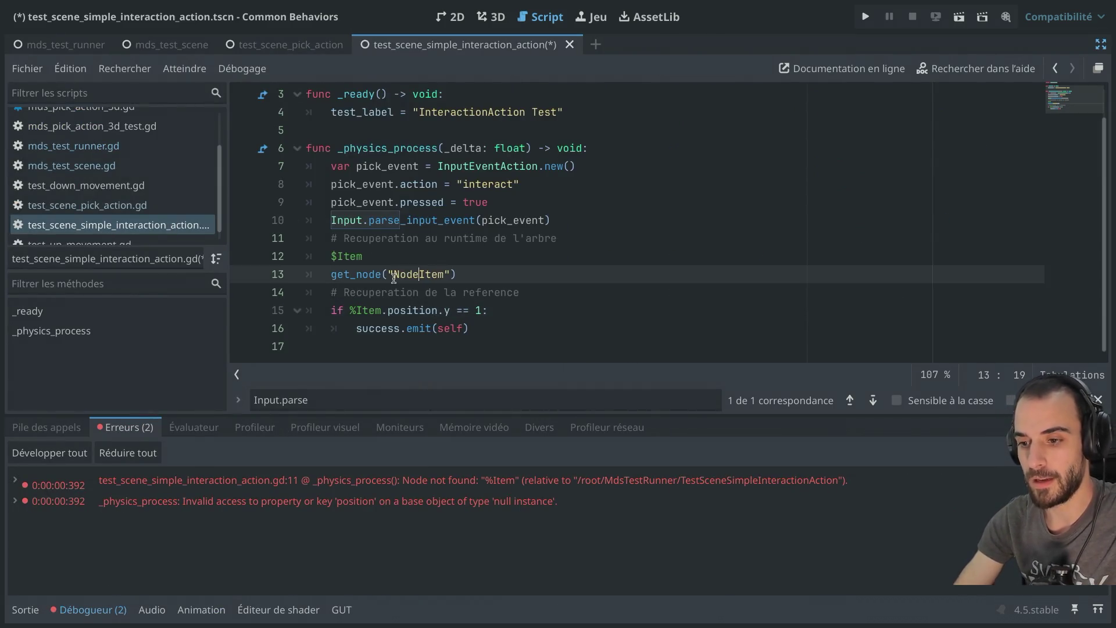
text(NodeB/)
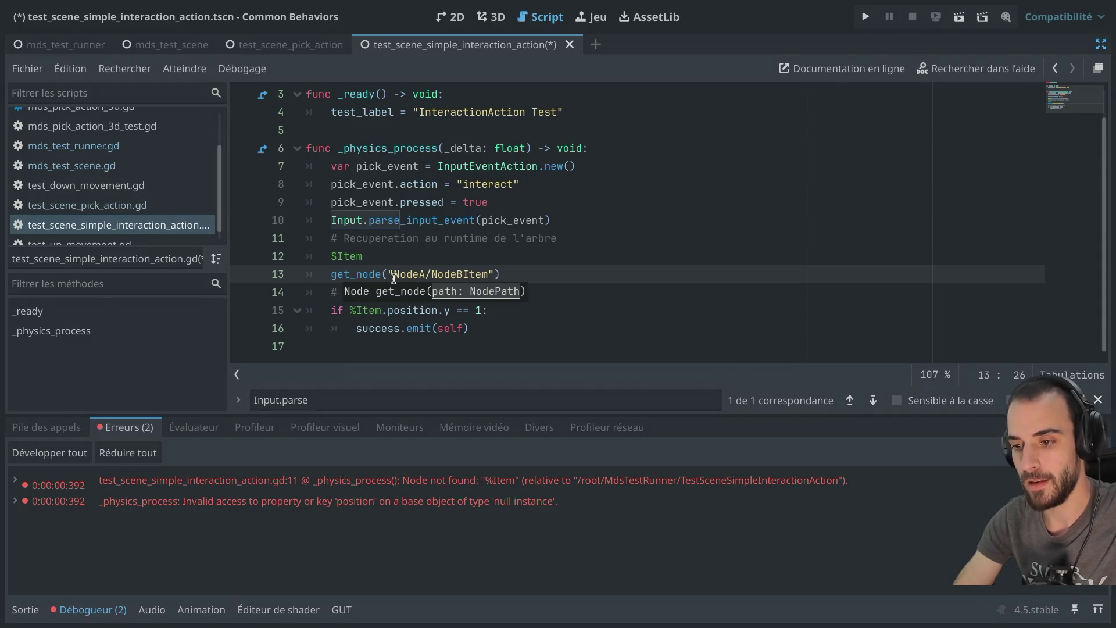
click(474, 268)
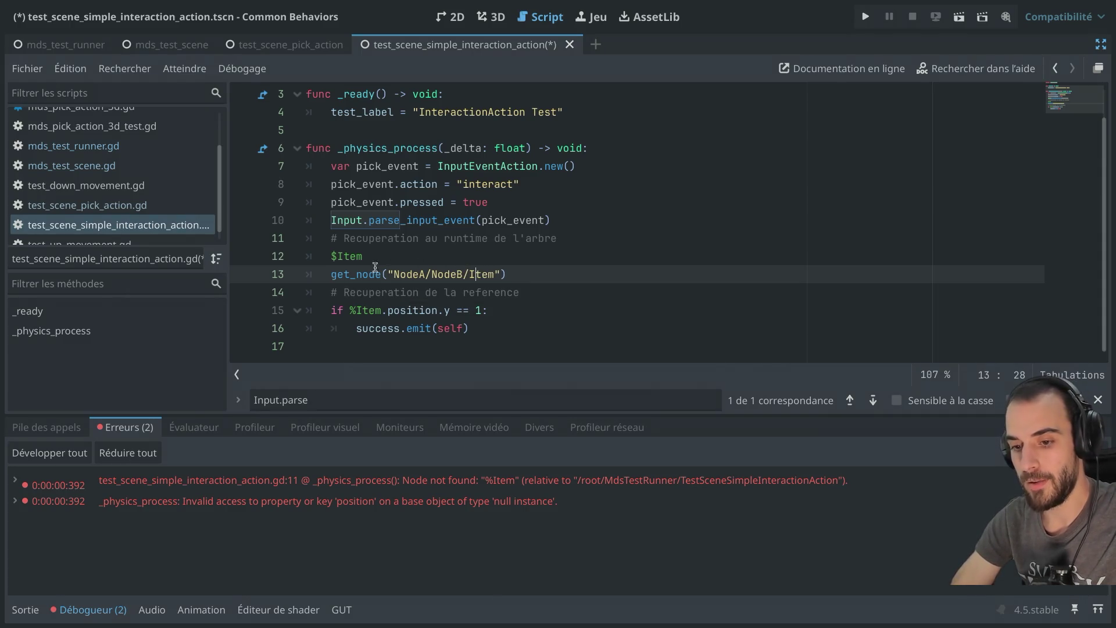
key(ctrl+shift+F11)
key(ctrl+shift+F11)
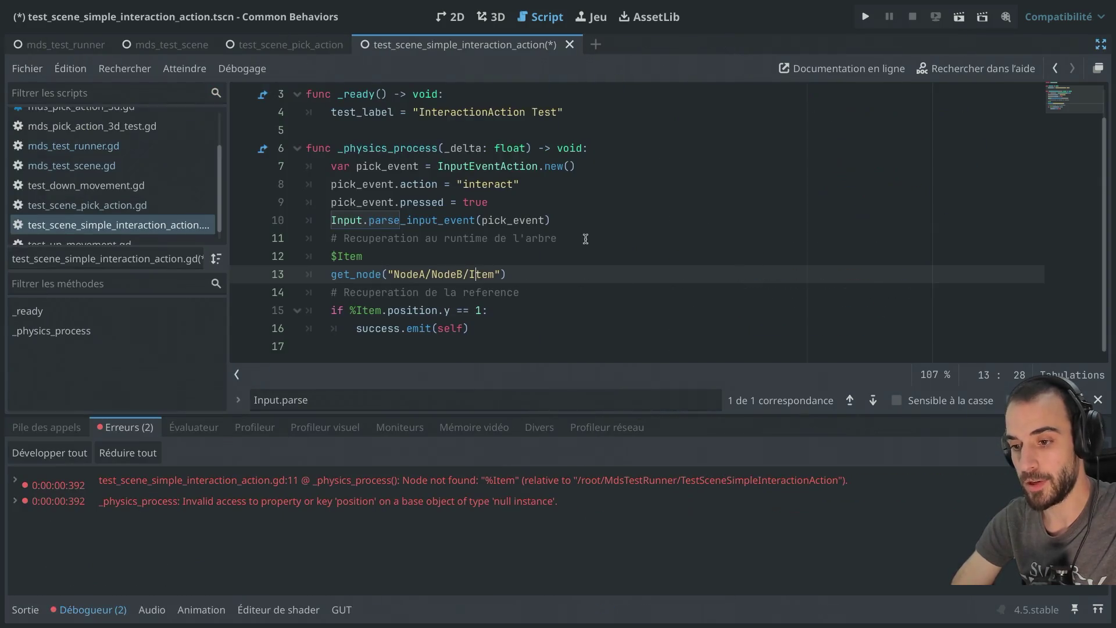
Select %Item on line 15 and the new NodeA/NodeB/Item path on line 13 for review
click(356, 312)
drag(356, 312, 380, 312)
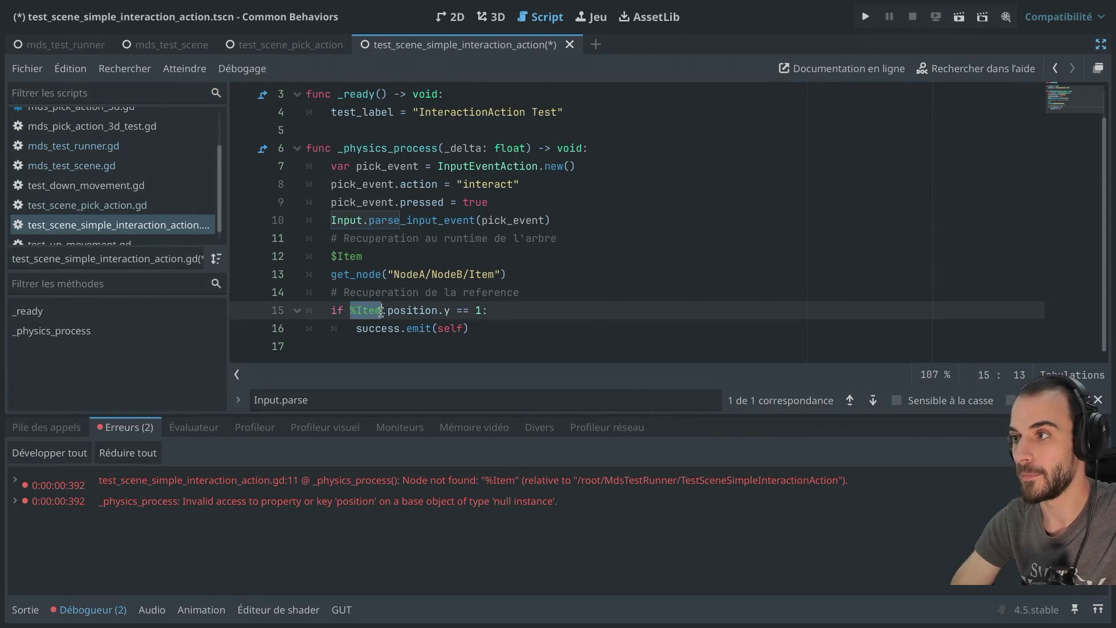
mouse_move(446, 199)
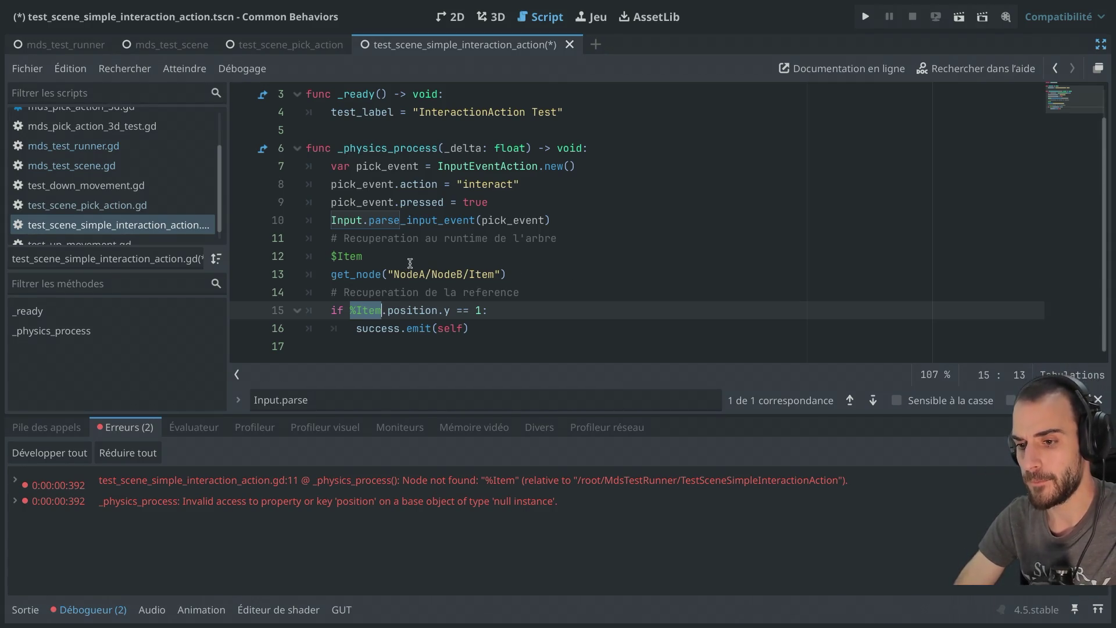
drag(391, 274, 494, 274)
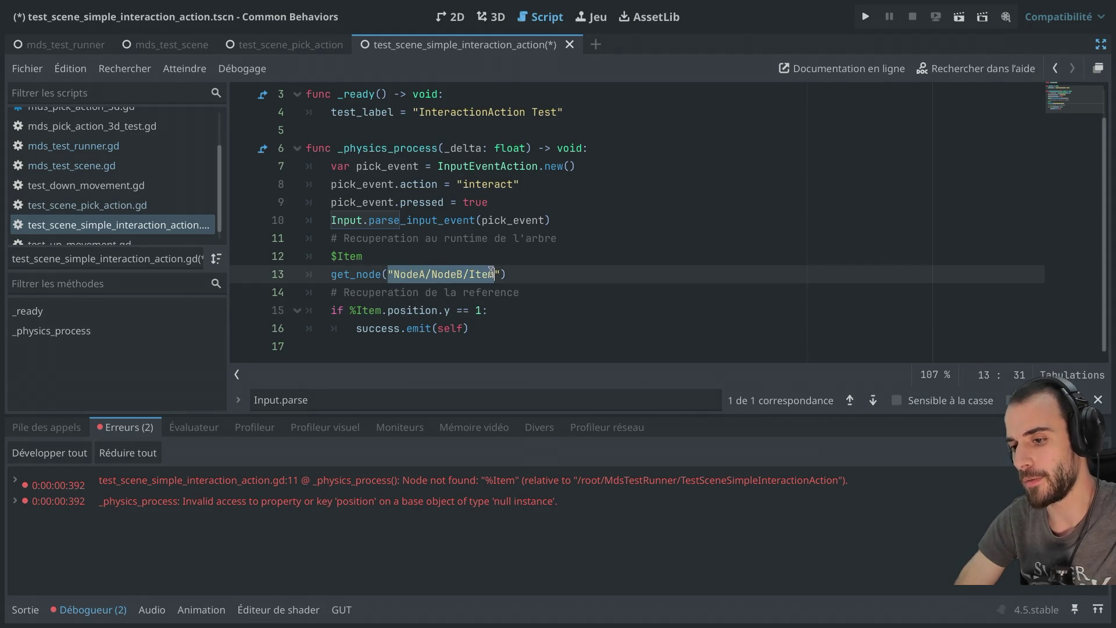
click(438, 274)
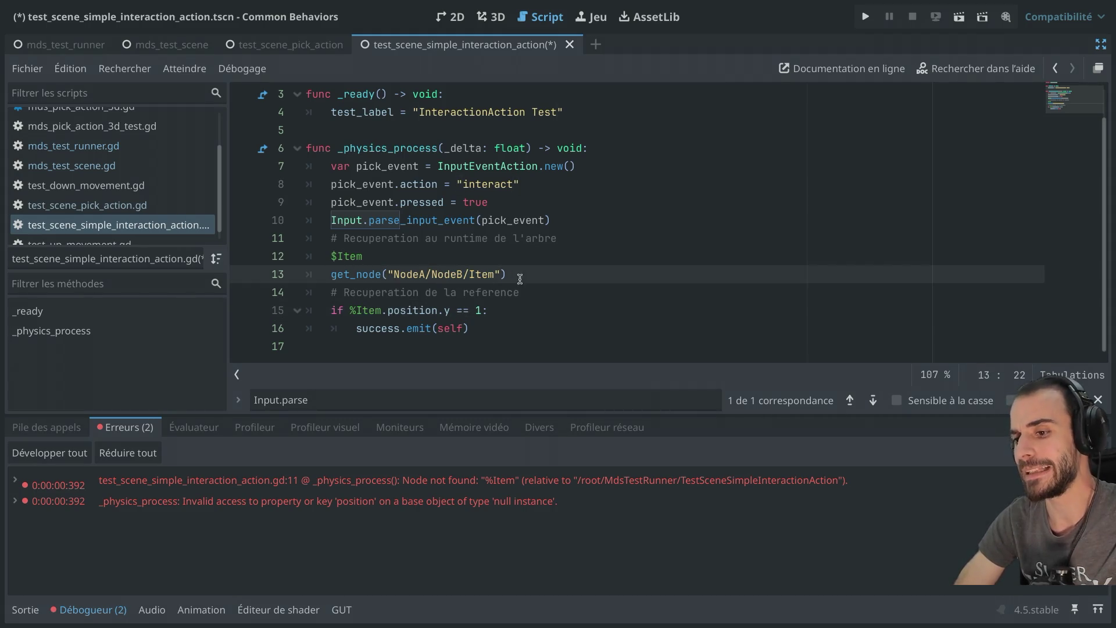
Open the Item node's context menu in the scene tree, then dismiss it
click(350, 310)
key(ctrl+super+d)
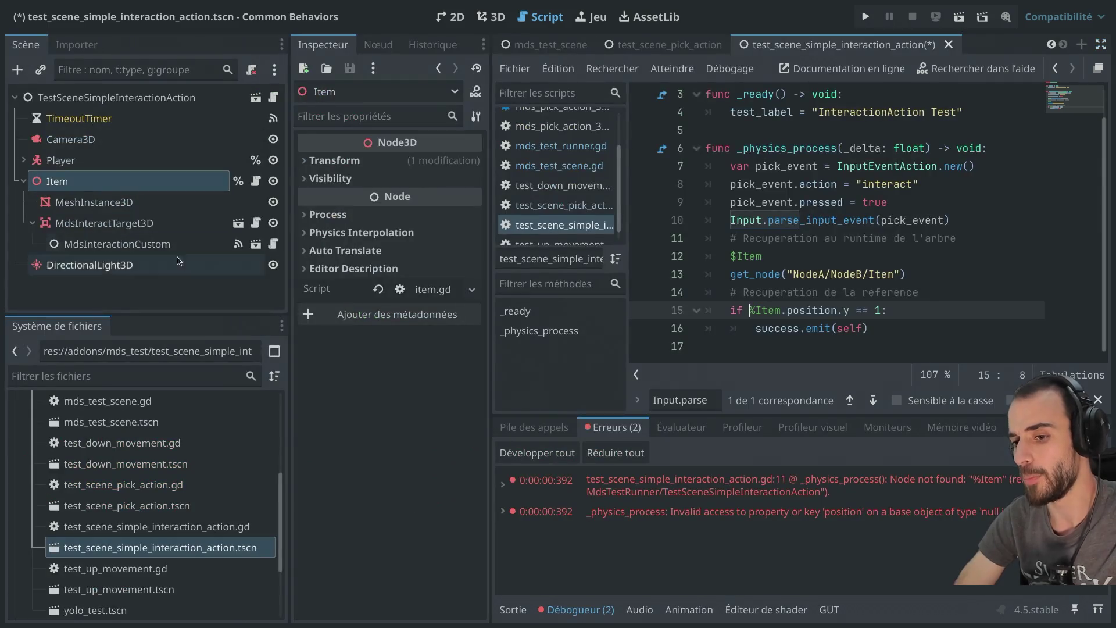
right_click(158, 186)
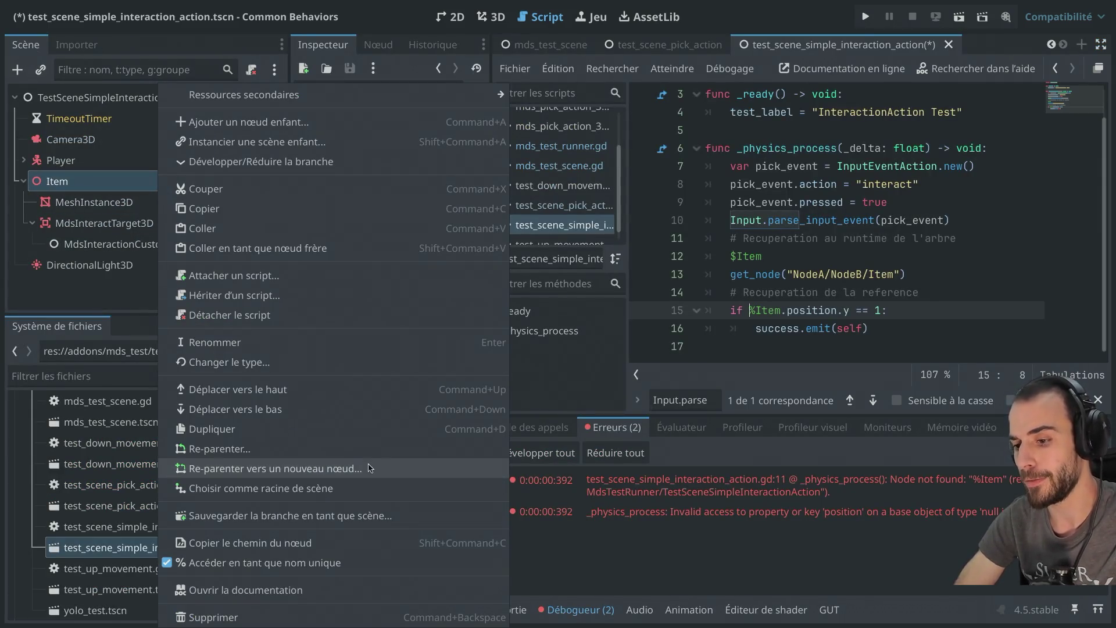
key(Escape)
key(ctrl+super+d)
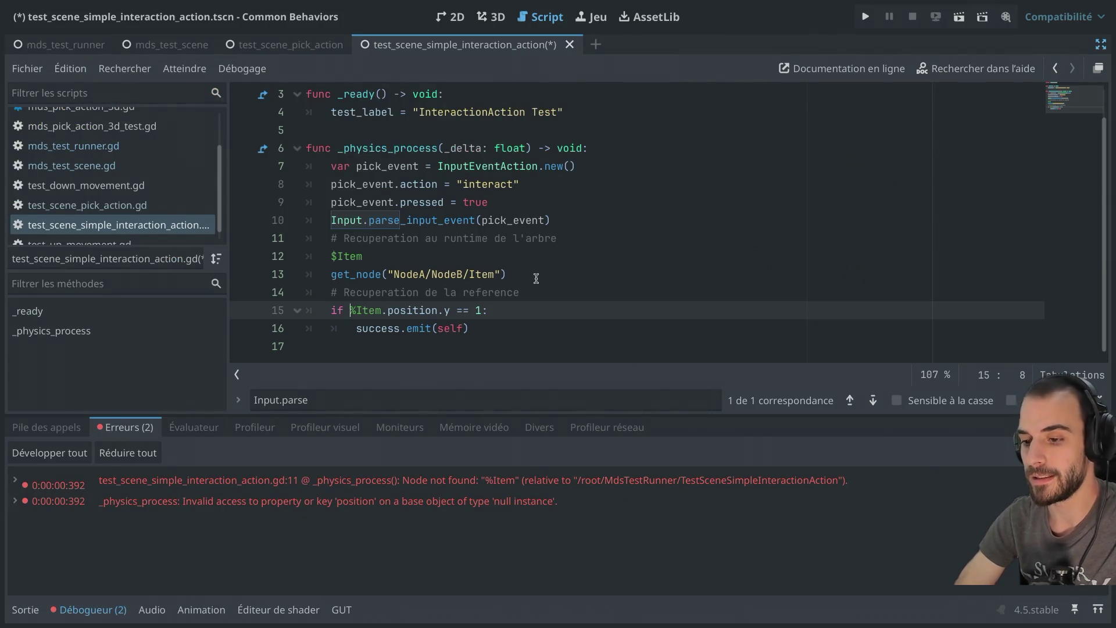
Delete example lines 11–13, save the script, and switch to the mds_test_runner scene
drag(536, 278, 568, 219)
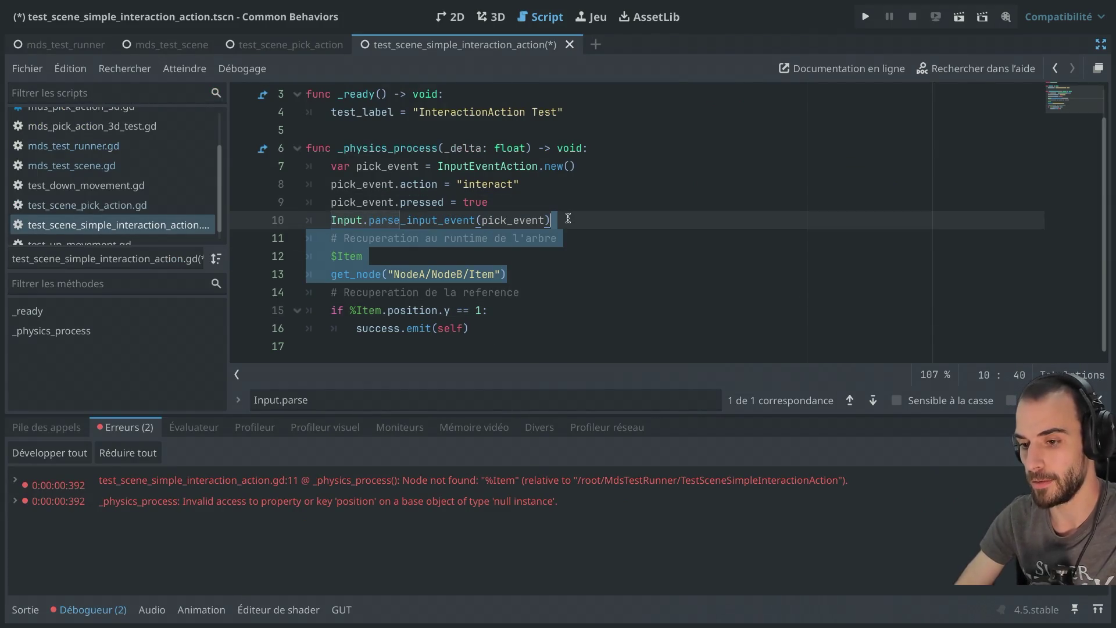
key(BackSpace)
key(ctrl+s)
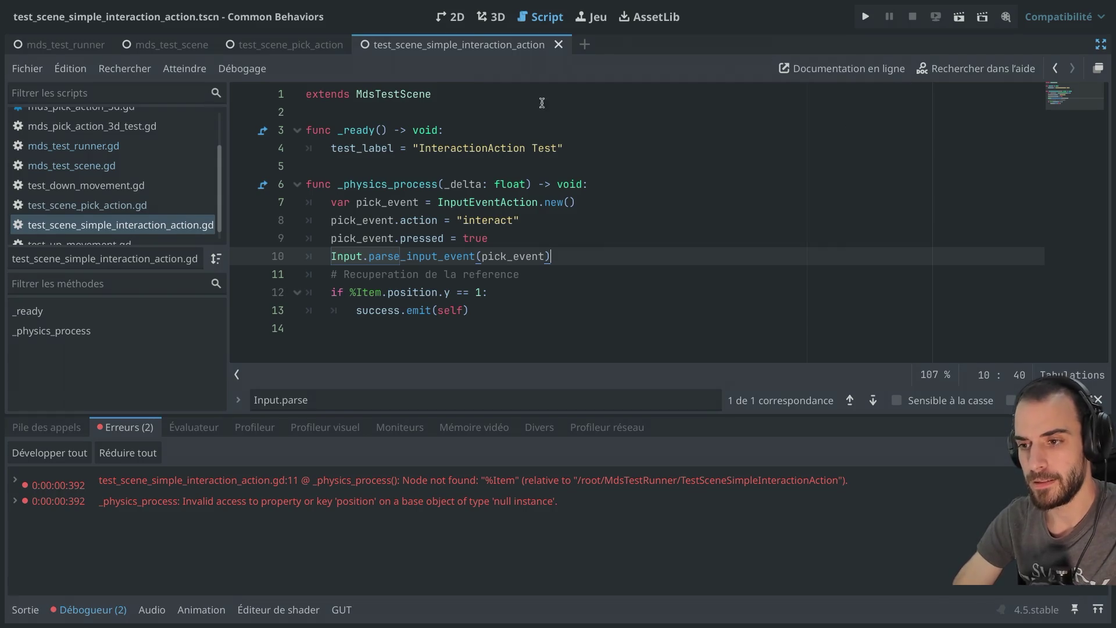
click(68, 46)
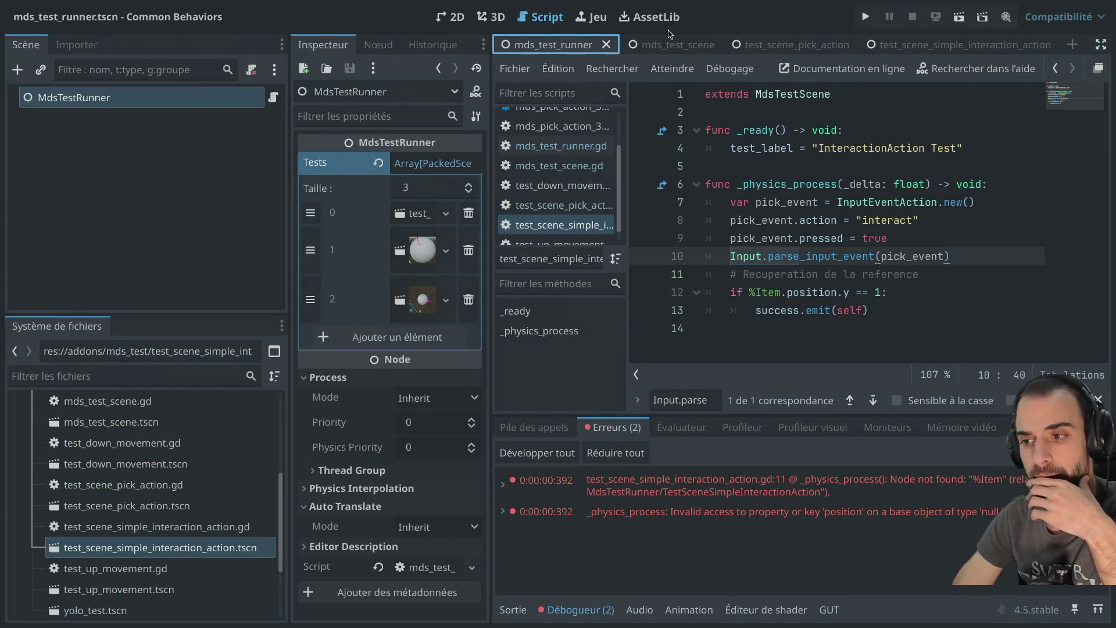
Run the test runner scene twice, closing the game window after each run
click(960, 18)
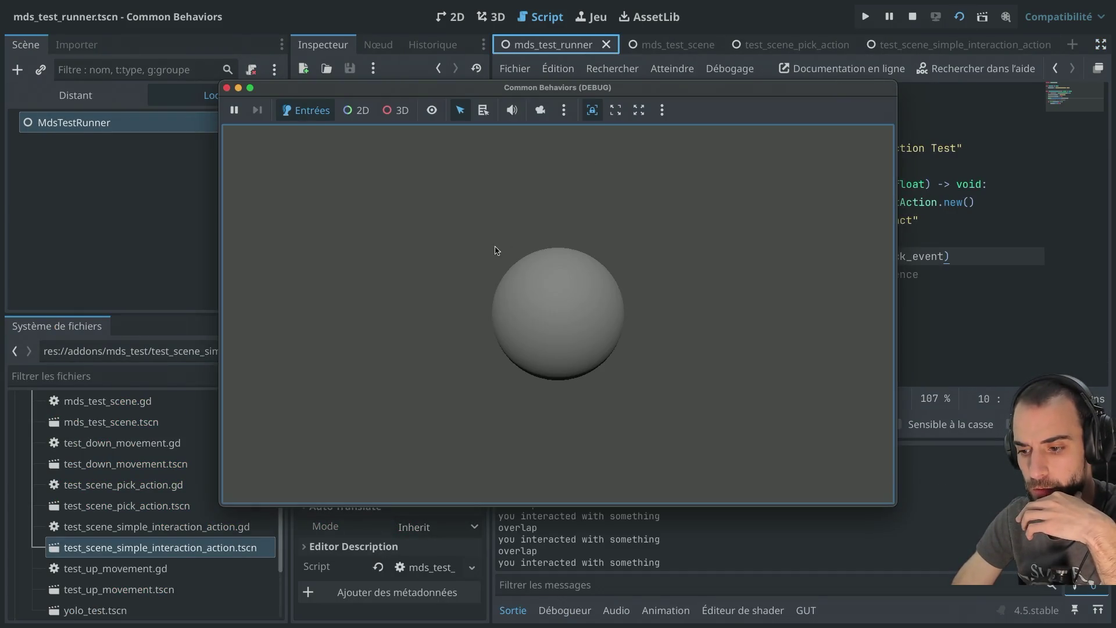
click(227, 87)
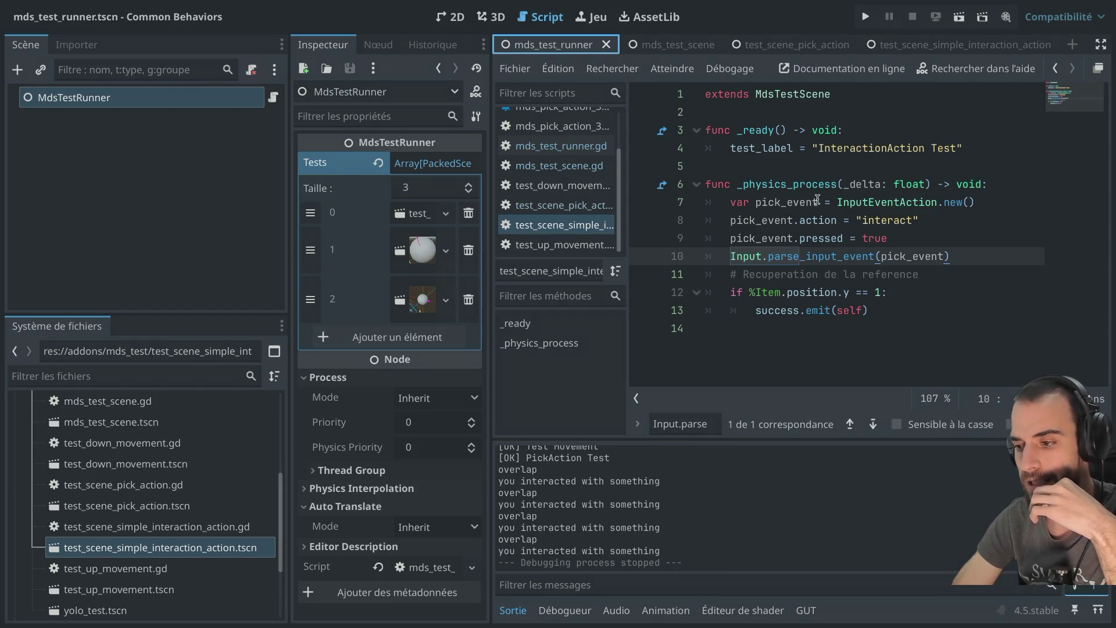
click(960, 17)
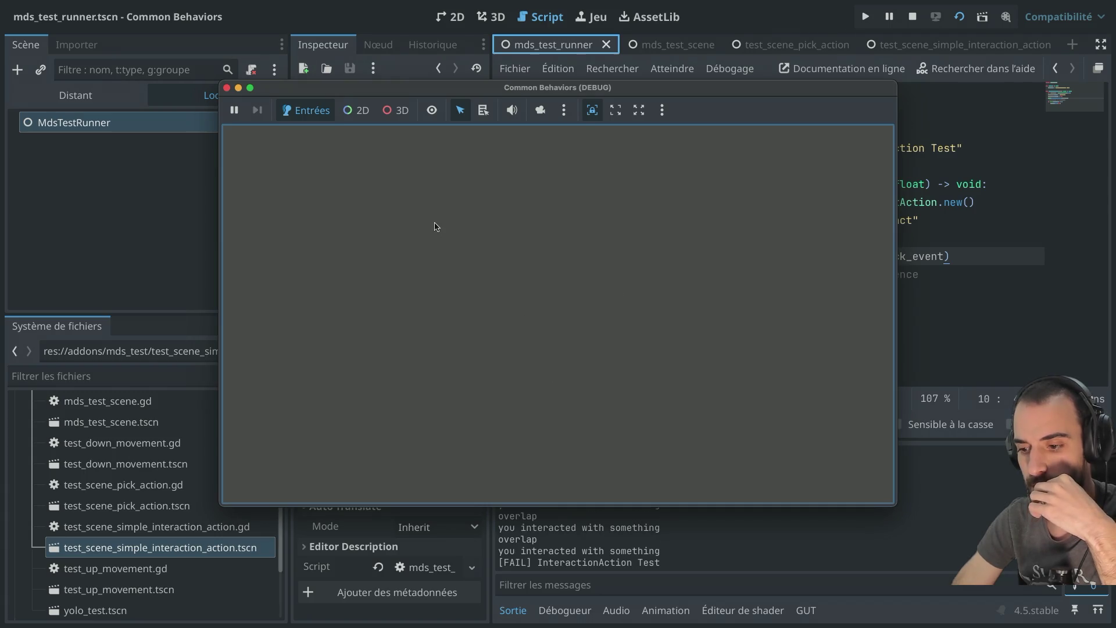
click(226, 88)
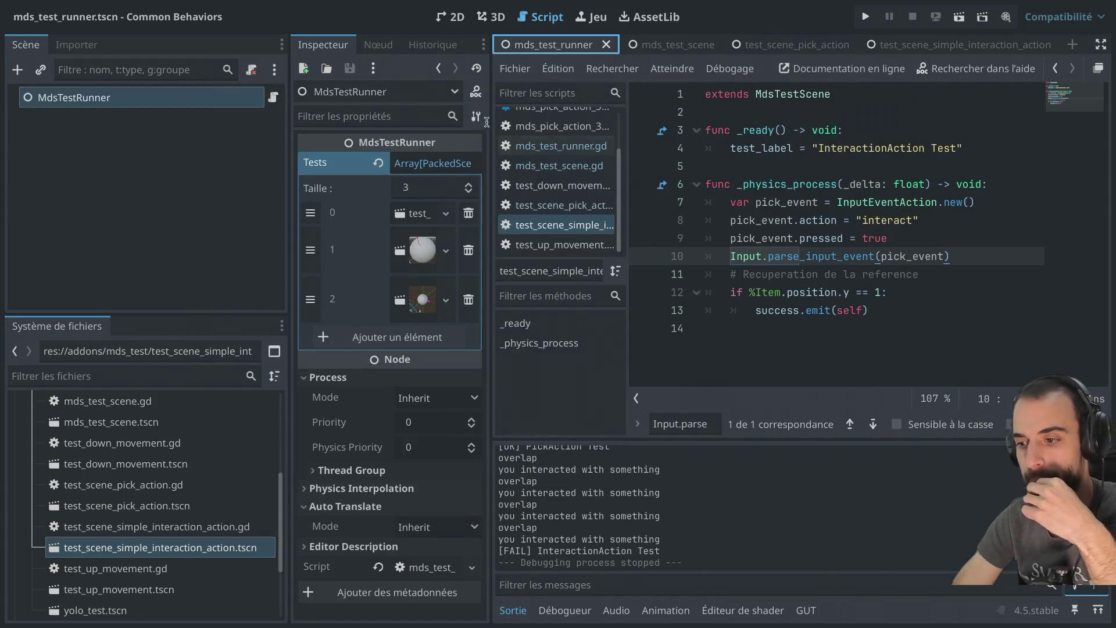
Review the position.y check and emit call on lines 12–13 of the test script
key(ctrl+shift+F11)
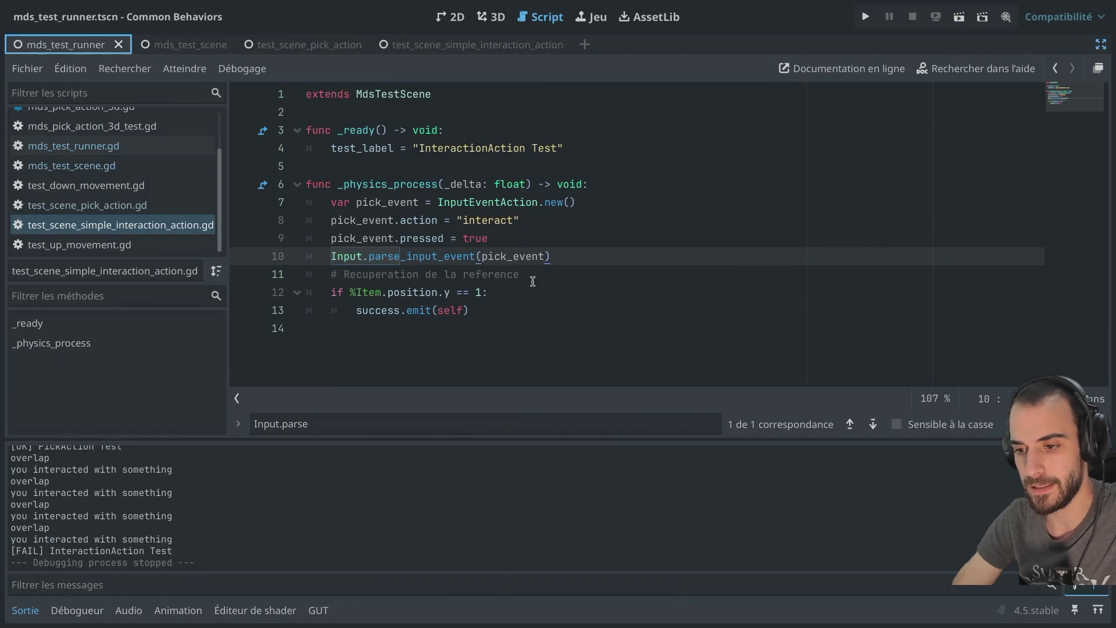
click(424, 303)
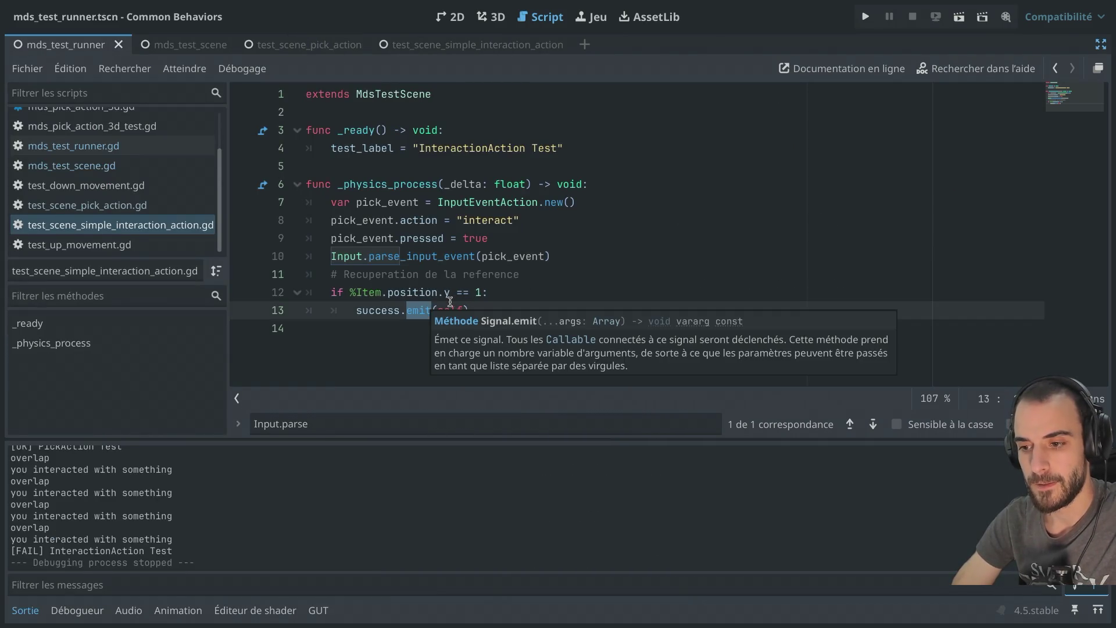
click(448, 299)
double_click(413, 293)
double_click(418, 310)
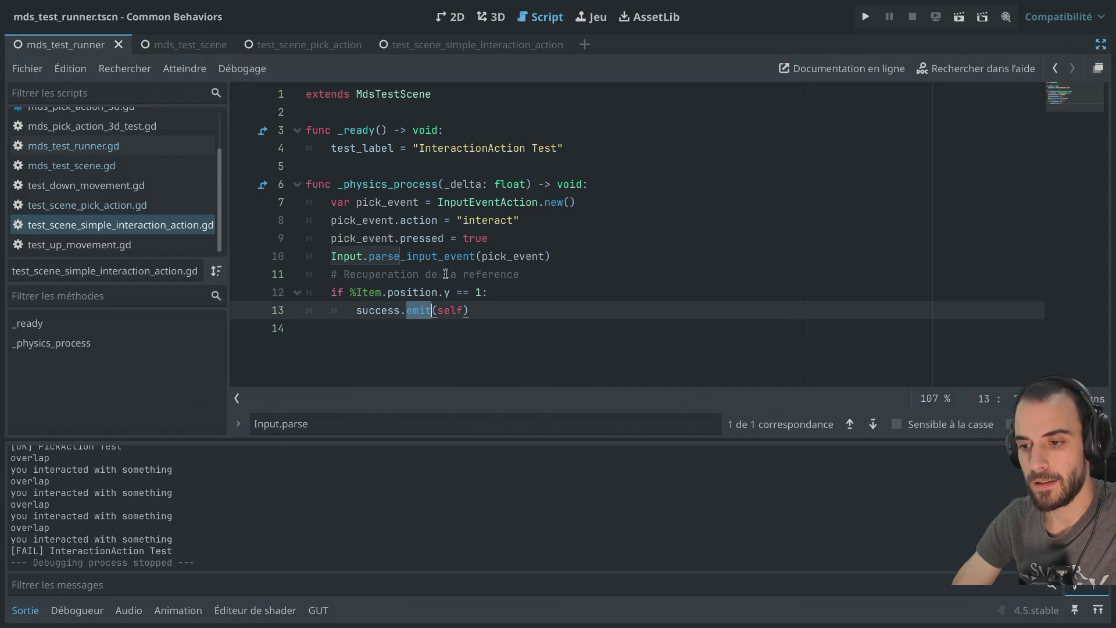
key(ctrl+shift+F11)
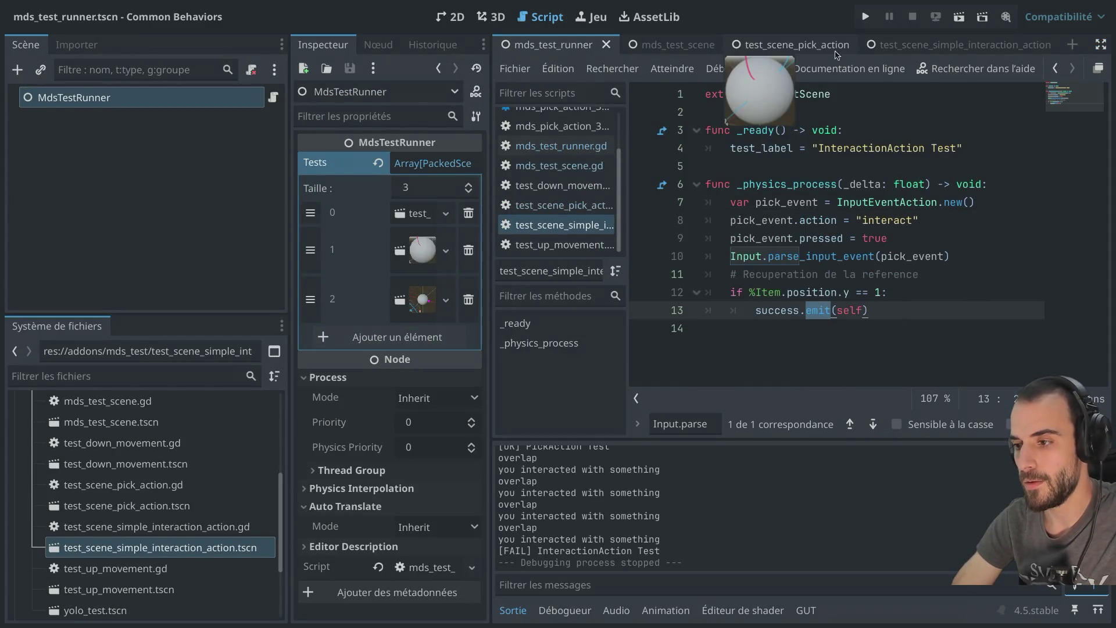
Inspect signals of MdsInteractTarget3D, MdsInteractionCustom (interacting → move_up) and Item, then run the scene
click(906, 46)
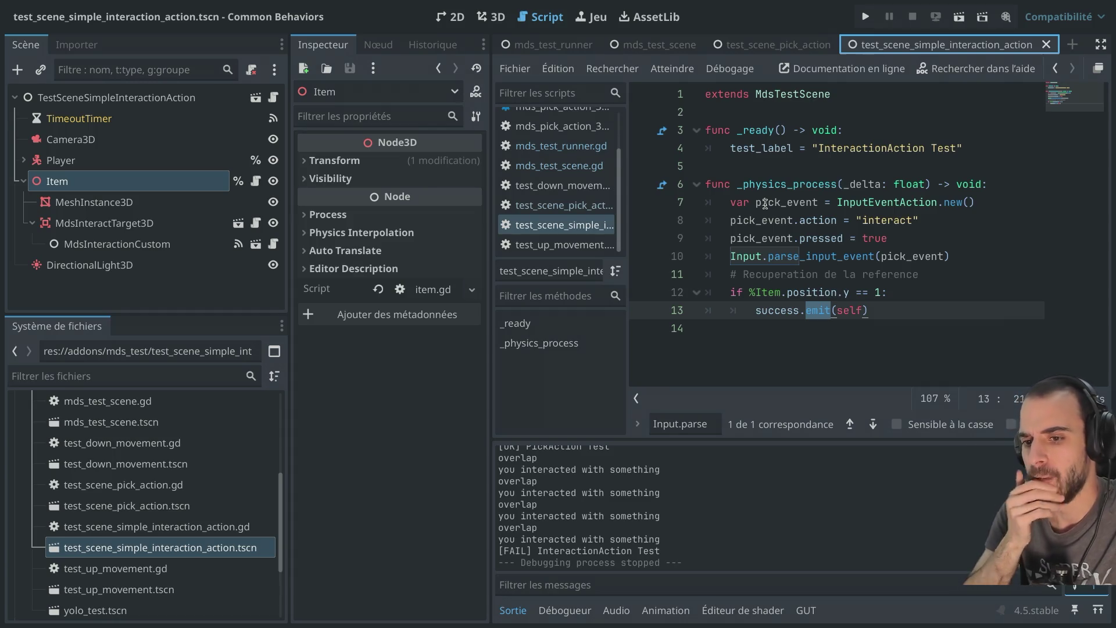
click(134, 224)
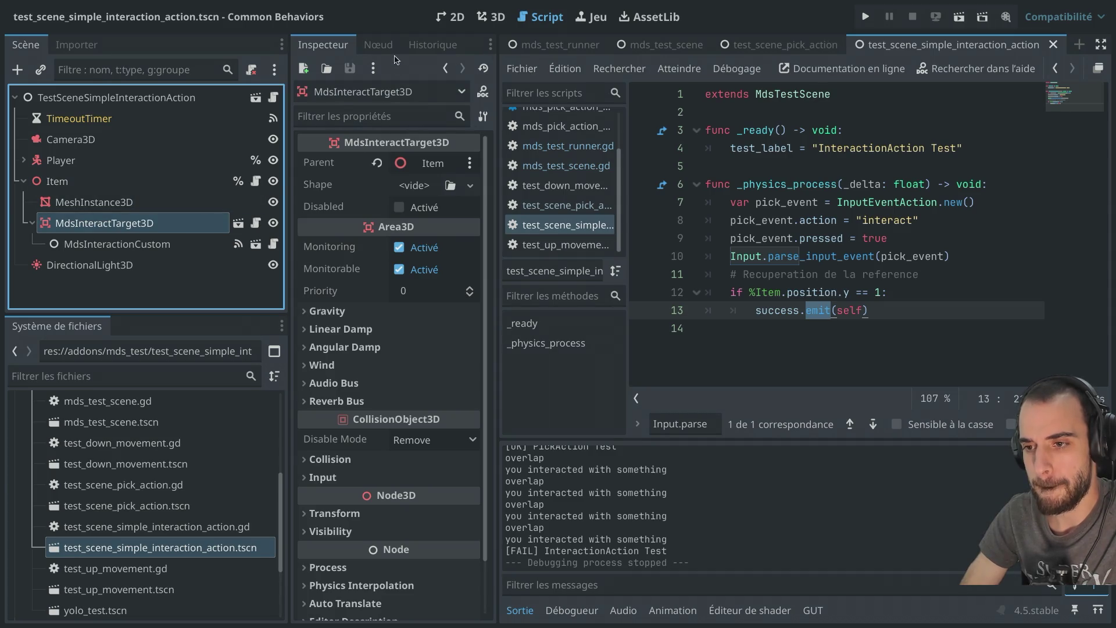
click(379, 46)
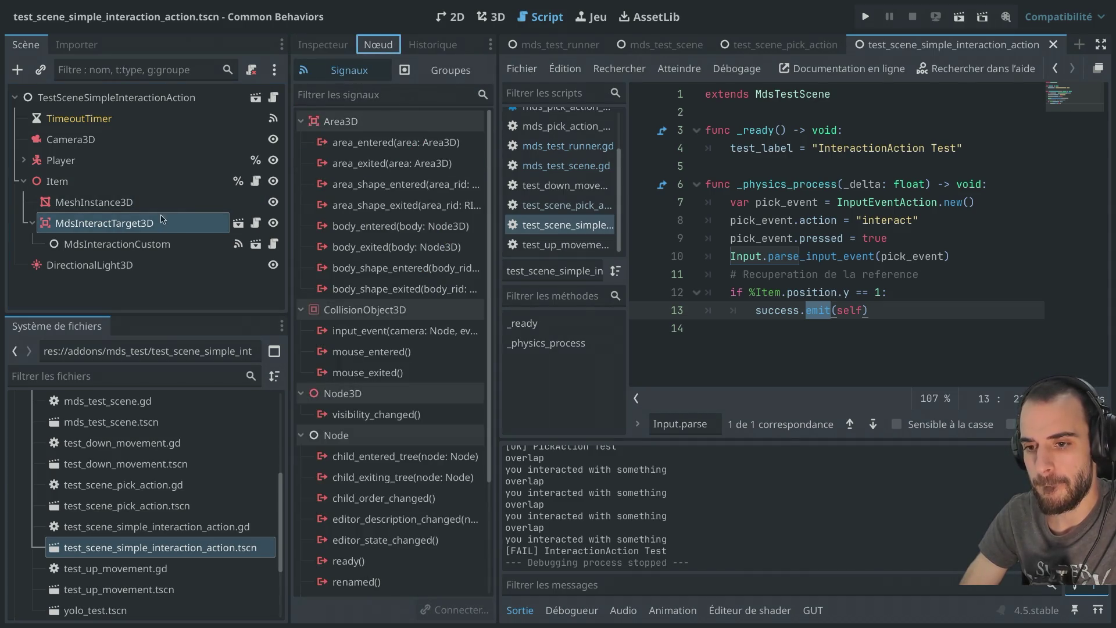
click(117, 244)
click(406, 165)
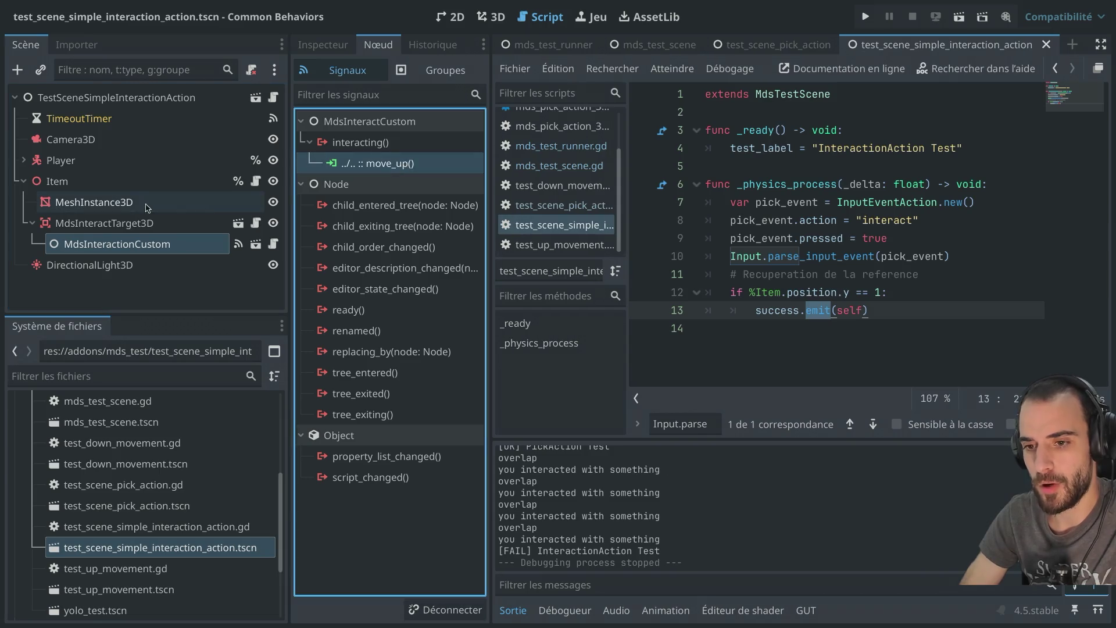
click(135, 181)
click(960, 16)
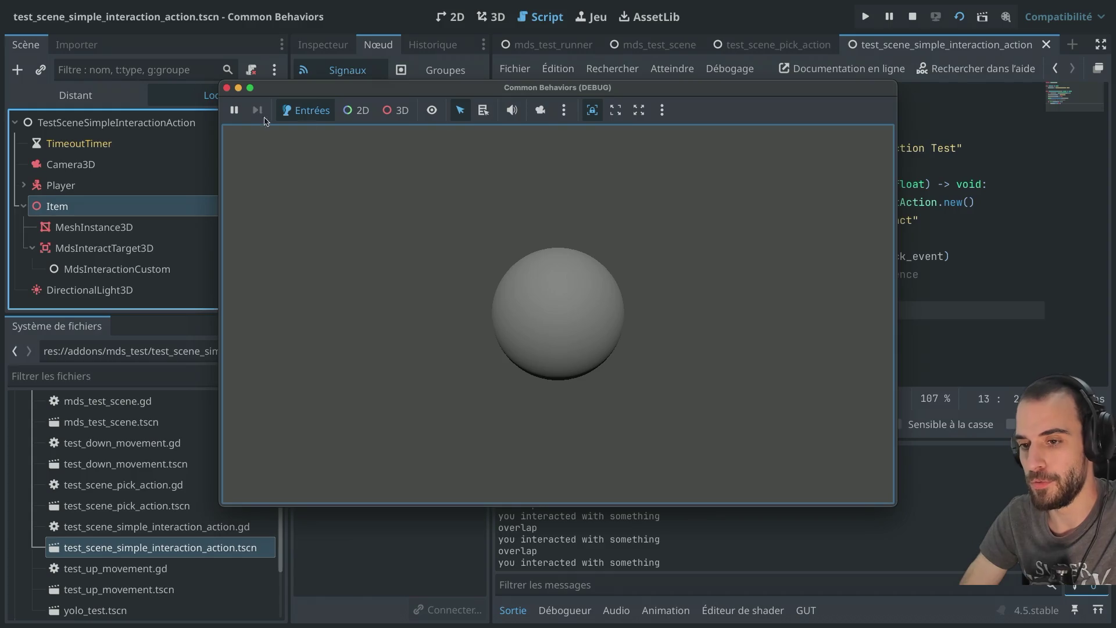
Stop the running game, widen the script editor, and rerun the scene
click(227, 89)
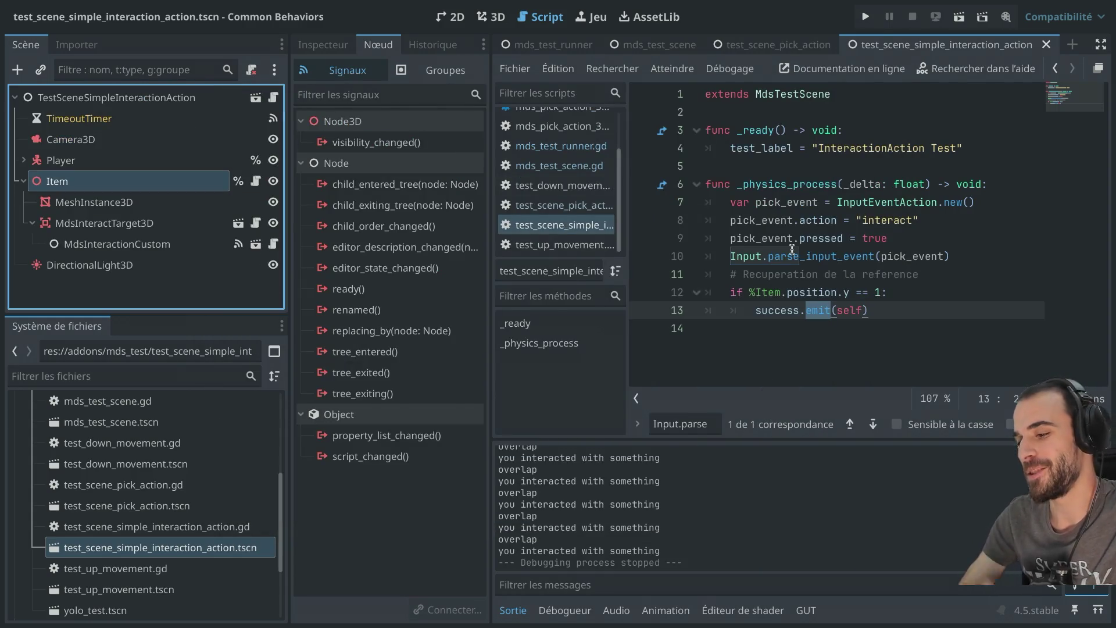
mouse_move(792, 249)
key(ctrl+shift+F11)
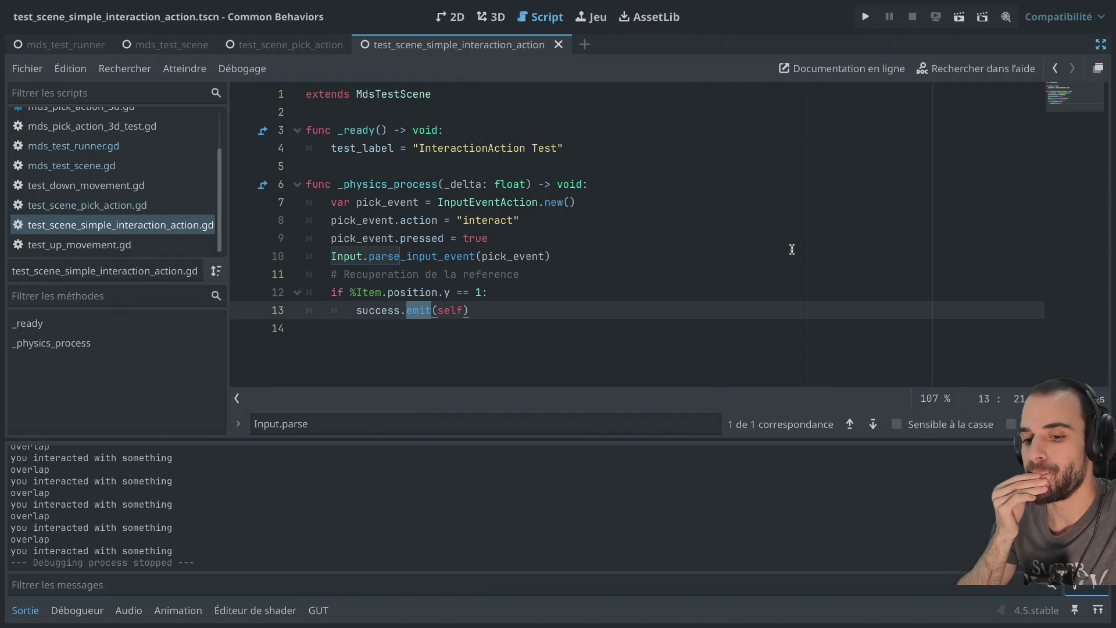
key(super+r)
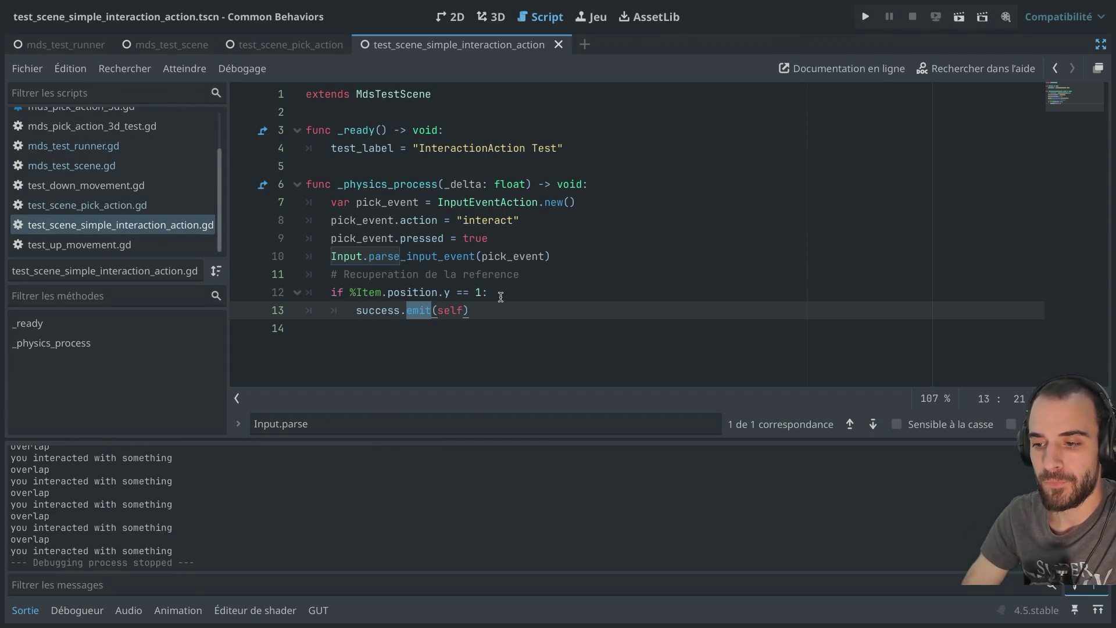
Change line 12's condition from == 1 to > 0 and run the scene to test it
click(469, 292)
key(BackSpace)
key(BackSpace)
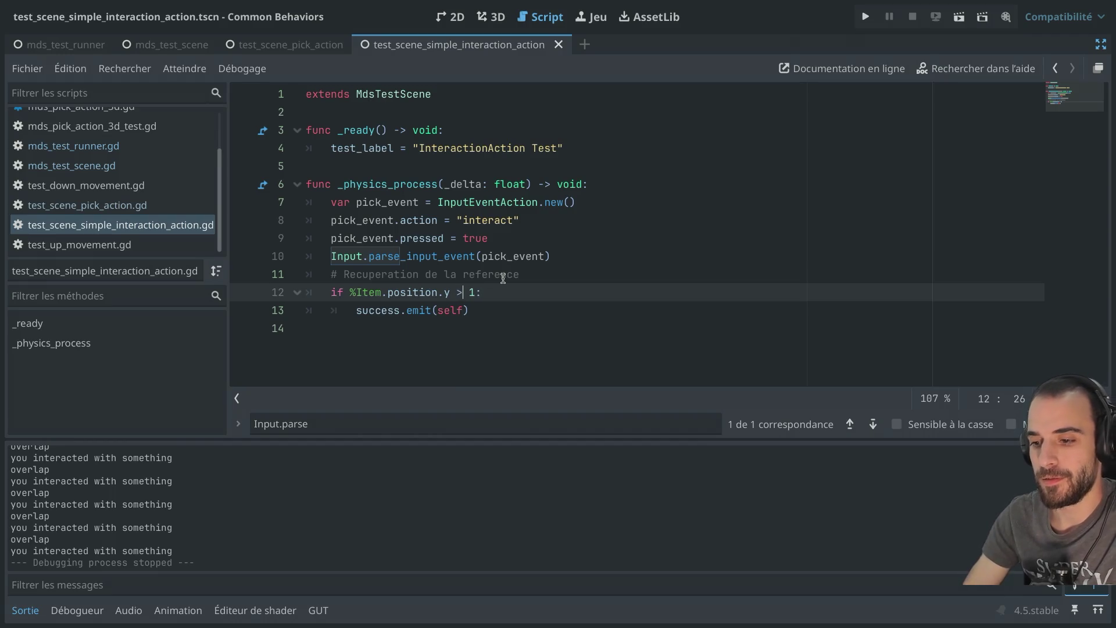
text(>)
click(474, 289)
key(BackSpace)
text(0)
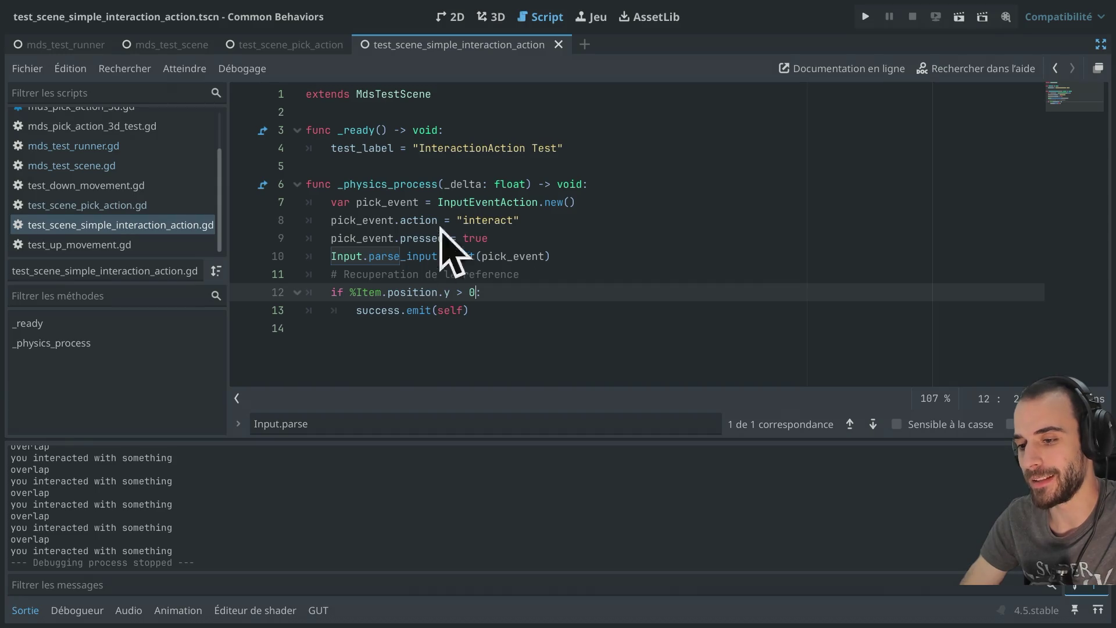
click(959, 25)
click(582, 254)
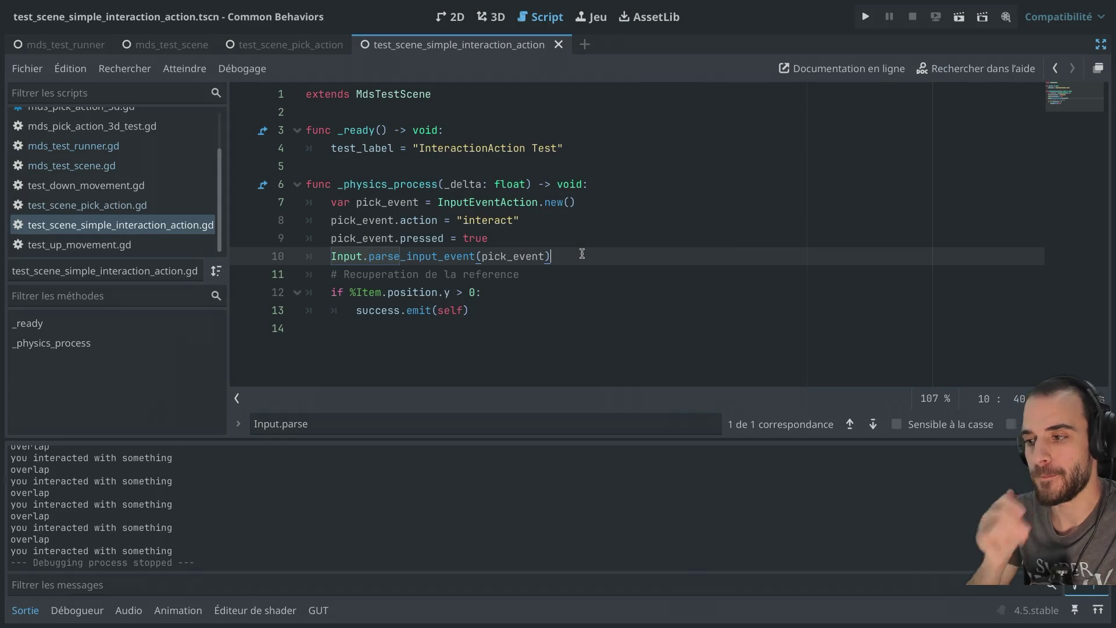
key(ctrl+shift+F11)
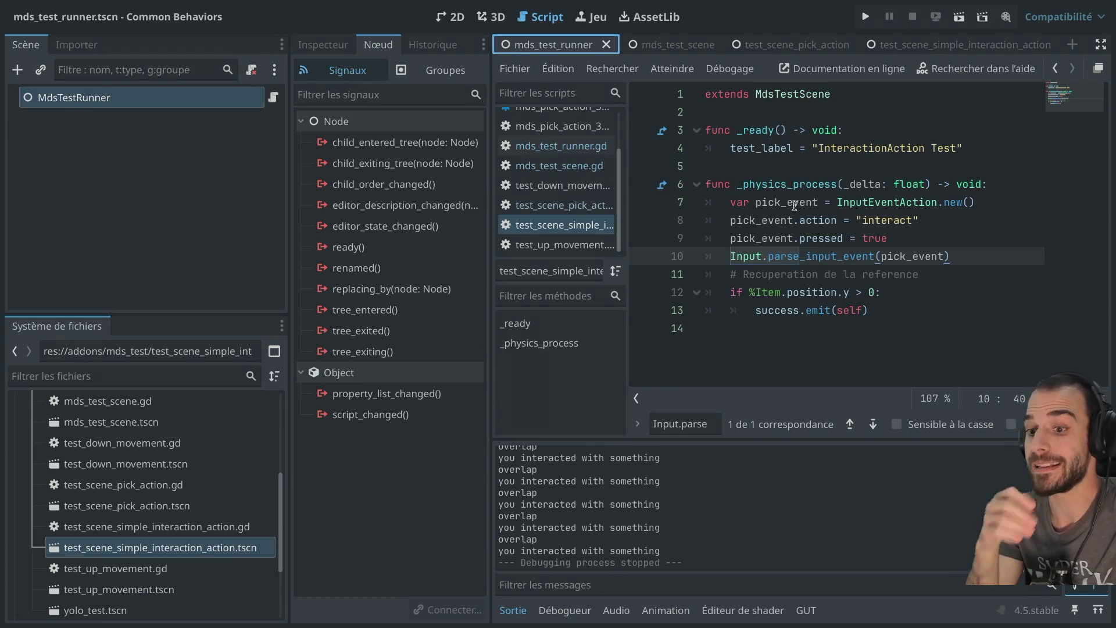
Check the MdsInteractTarget3D node's properties in the interaction test scene
mouse_move(790, 49)
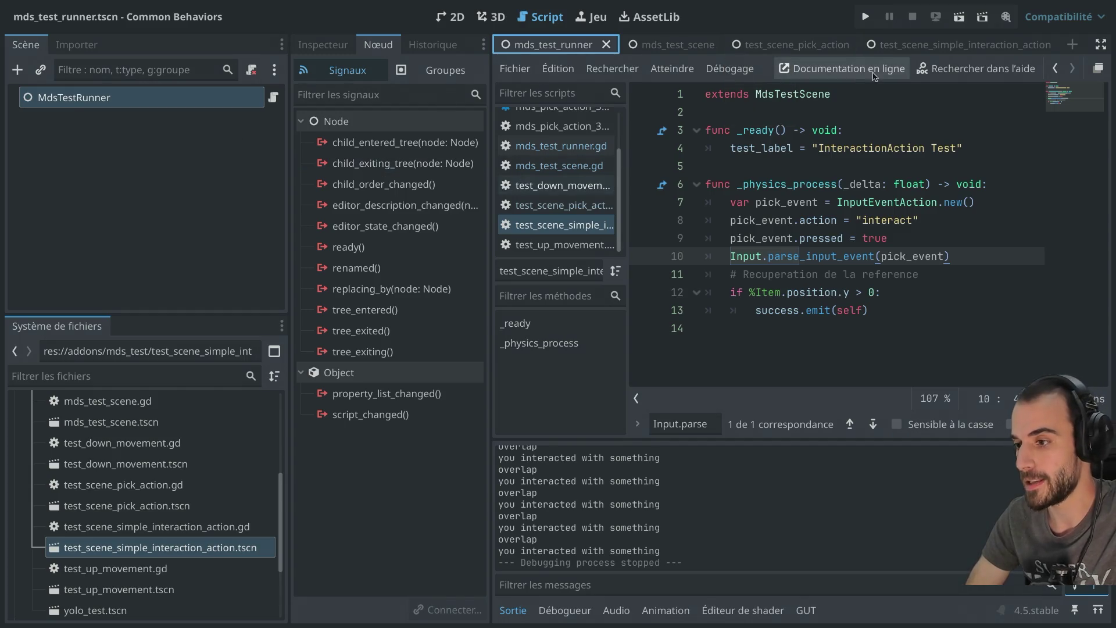
click(959, 45)
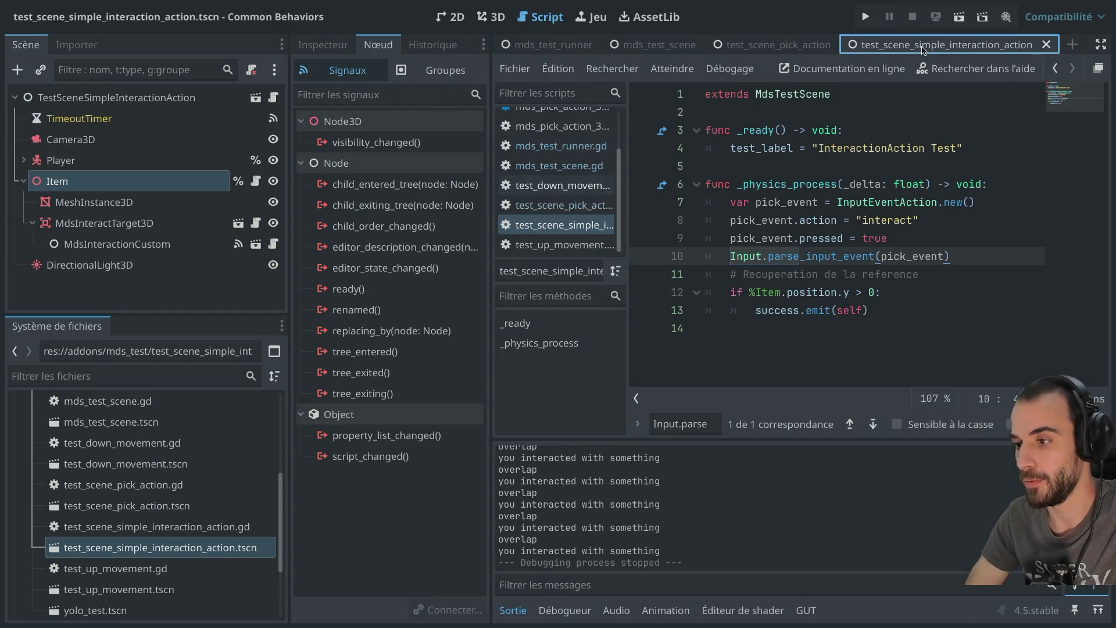
click(131, 224)
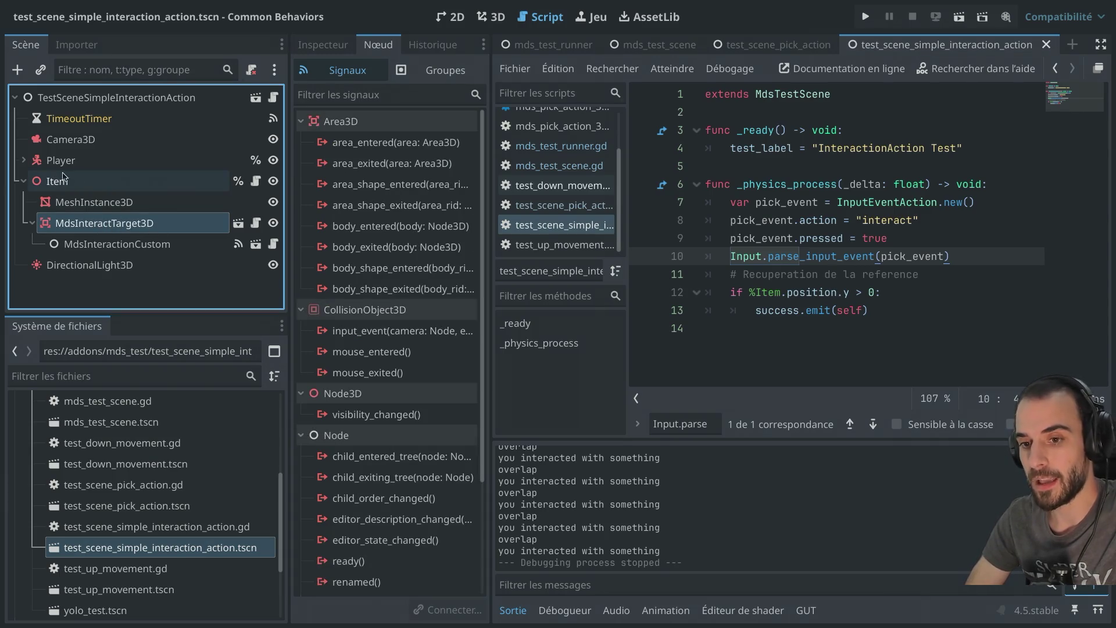
click(330, 46)
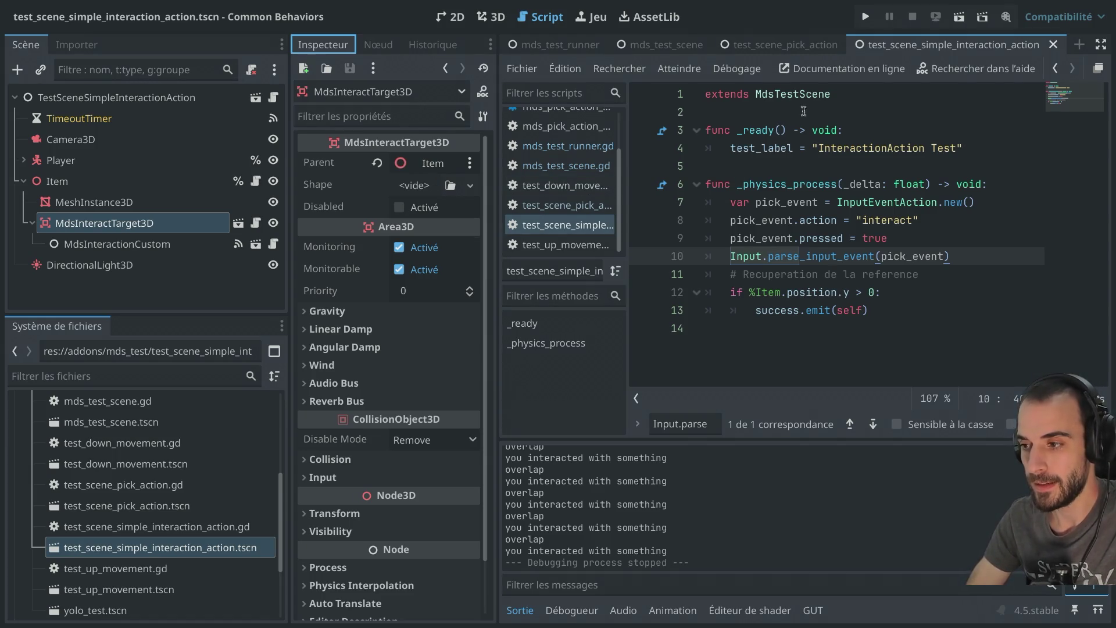
Run the mds_test_runner scene, stop it, and review the interaction log lines in Output
click(558, 46)
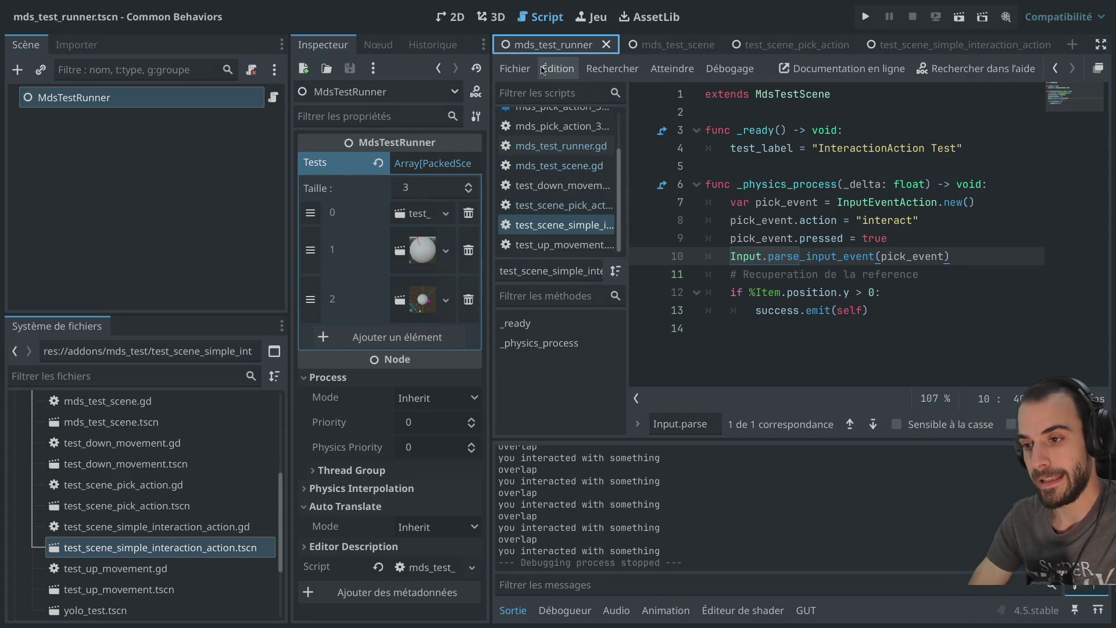
click(960, 17)
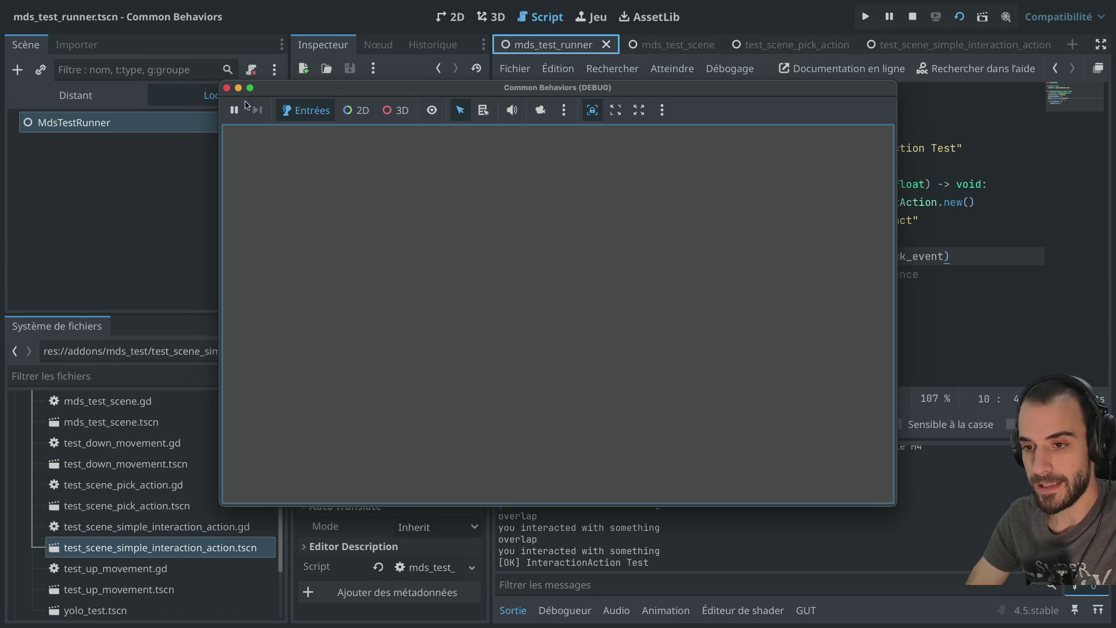
click(227, 87)
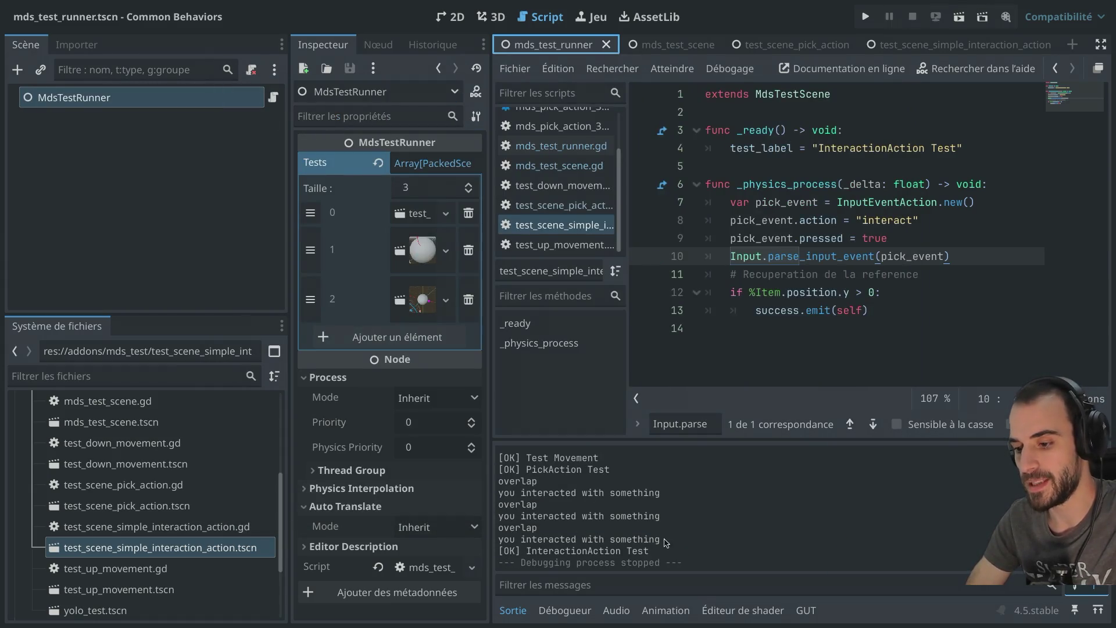
mouse_move(666, 544)
mouse_down()
mouse_move(581, 526)
mouse_move(501, 482)
mouse_up()
click(626, 485)
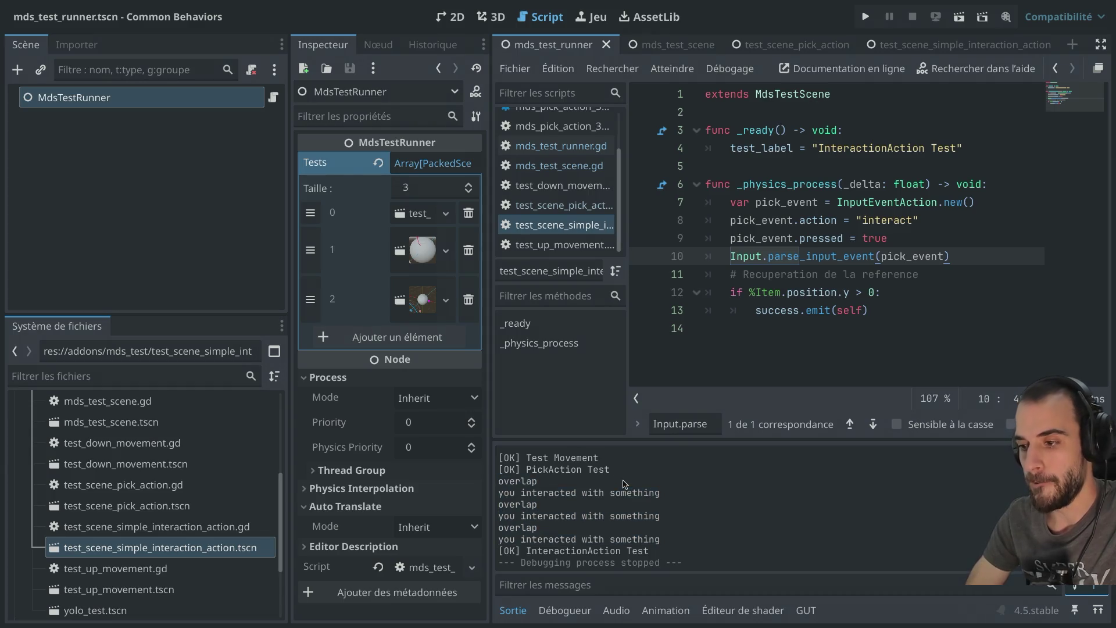
key(ctrl+shift+F11)
Insert '# TODO: Comment limiter un seul event' as line 7 and save the script
click(618, 187)
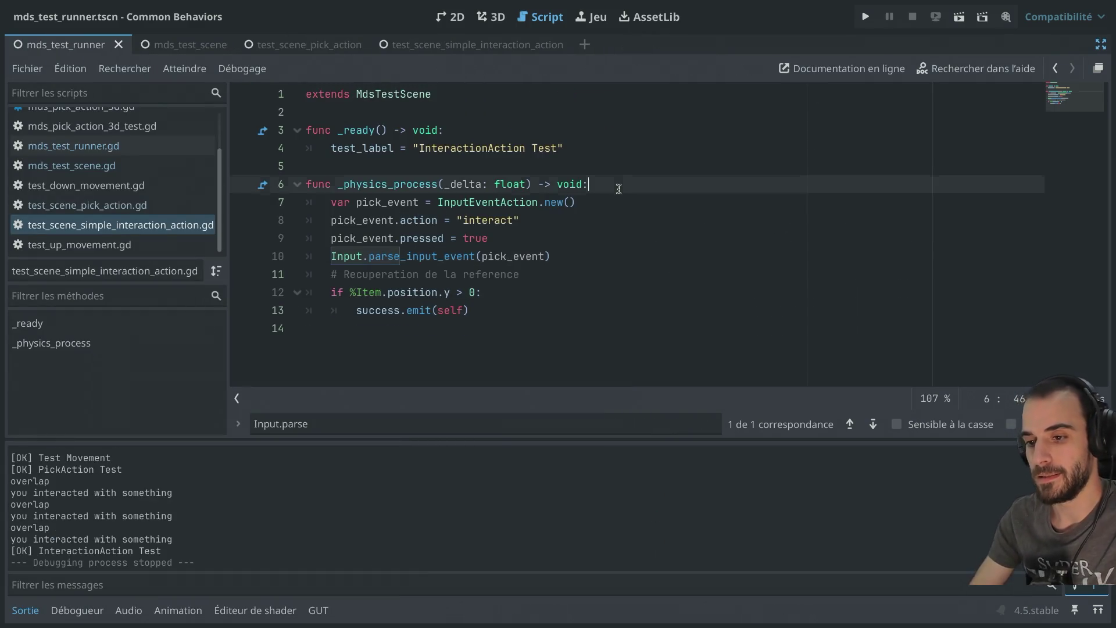
key(Return)
text(# )
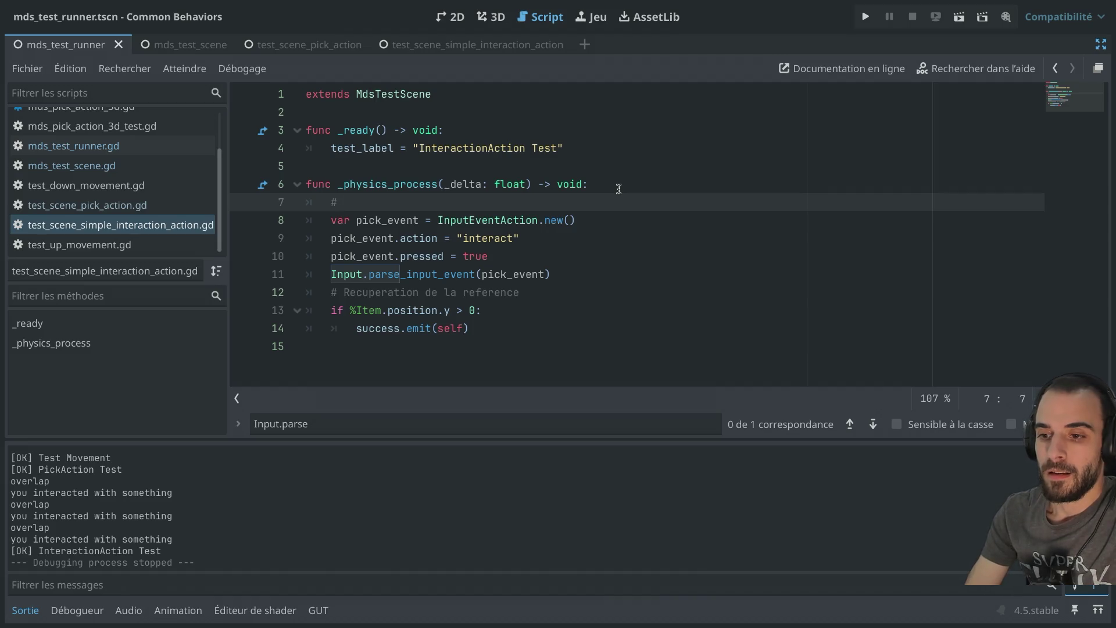
text(TODO: T)
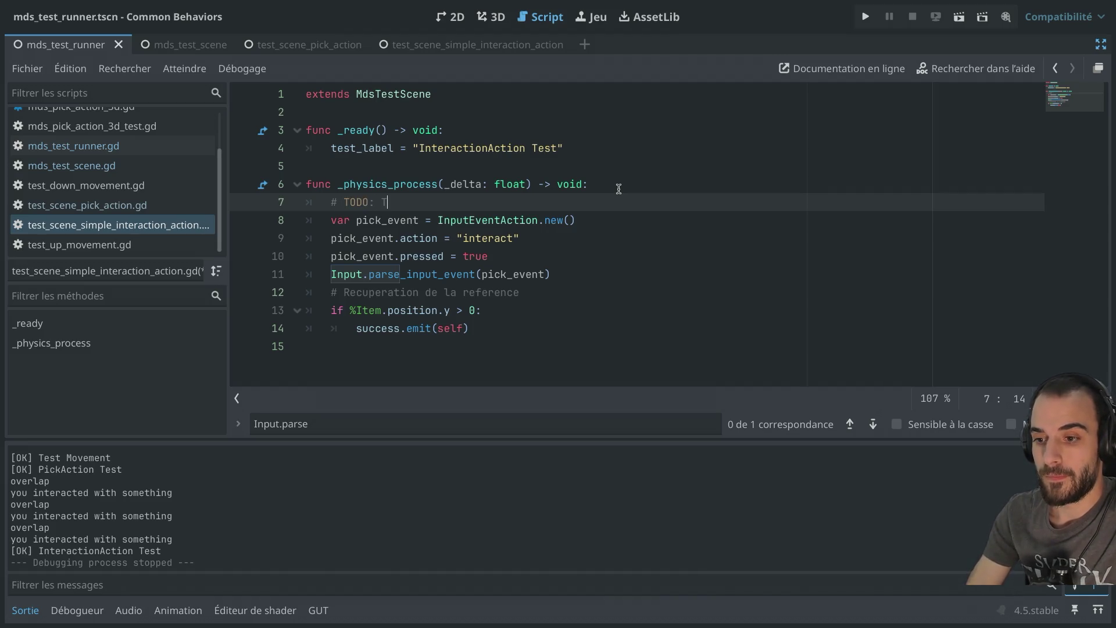
key(BackSpace)
text(Comment limit)
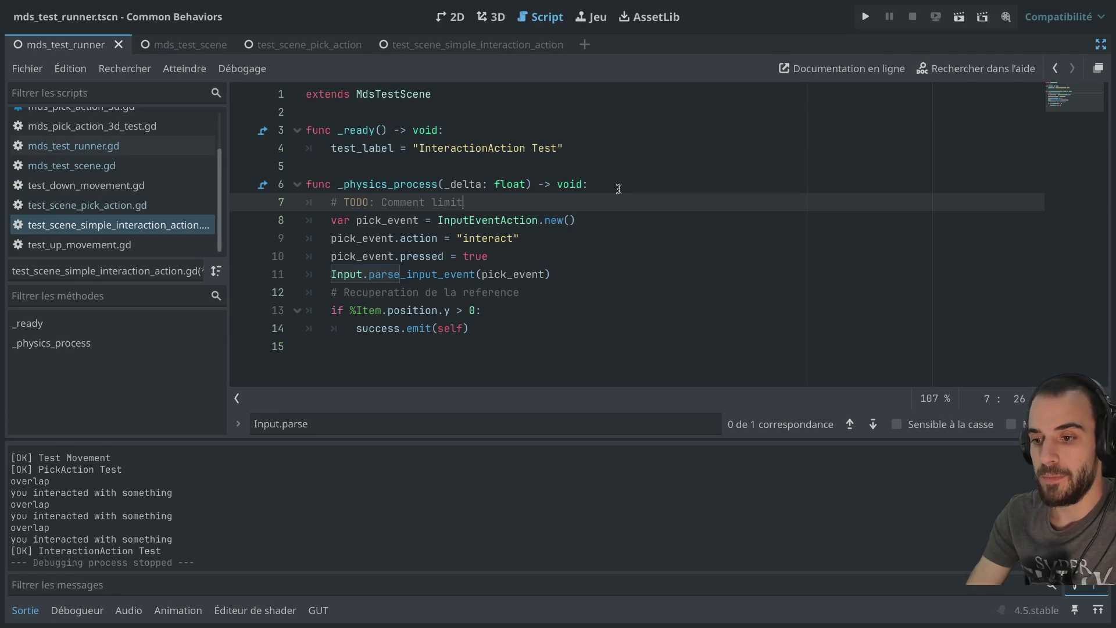
text(er un seul)
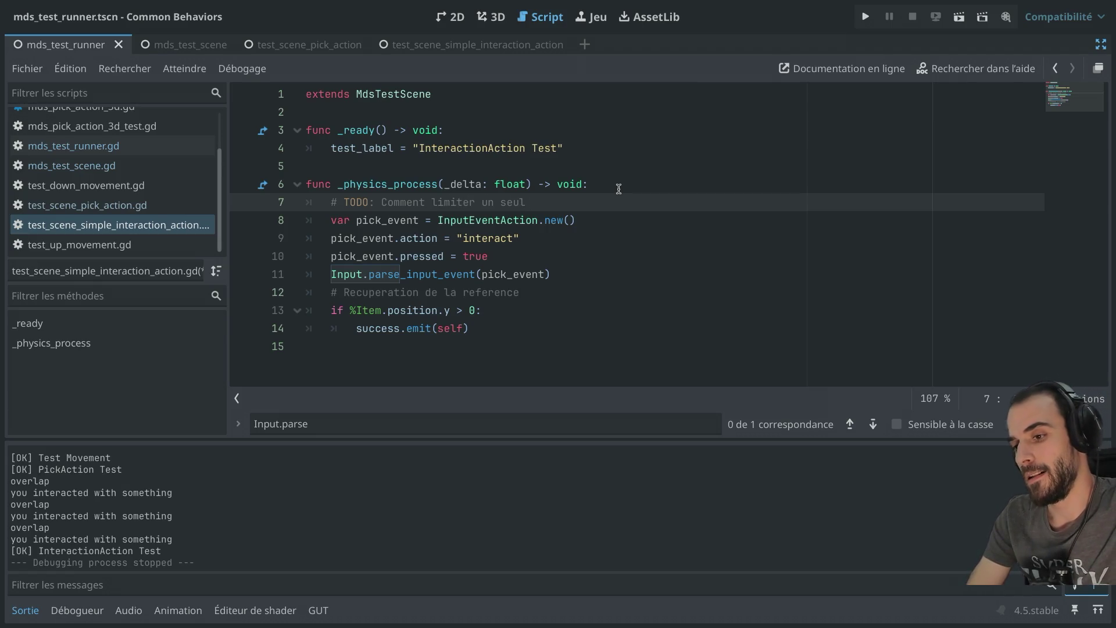
text( event)
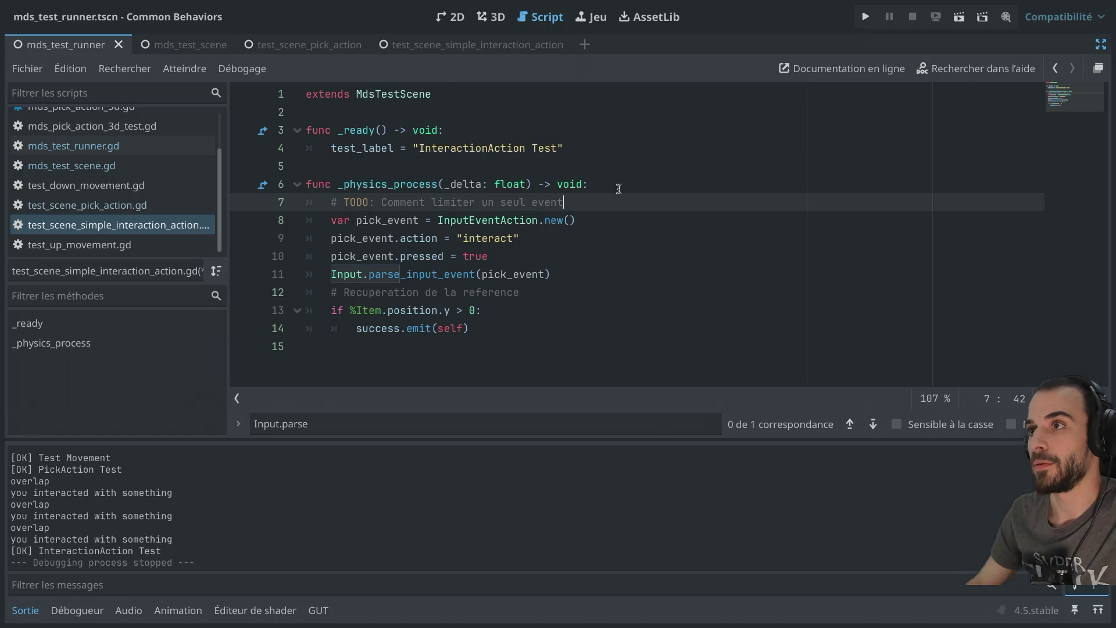
key(ctrl+s)
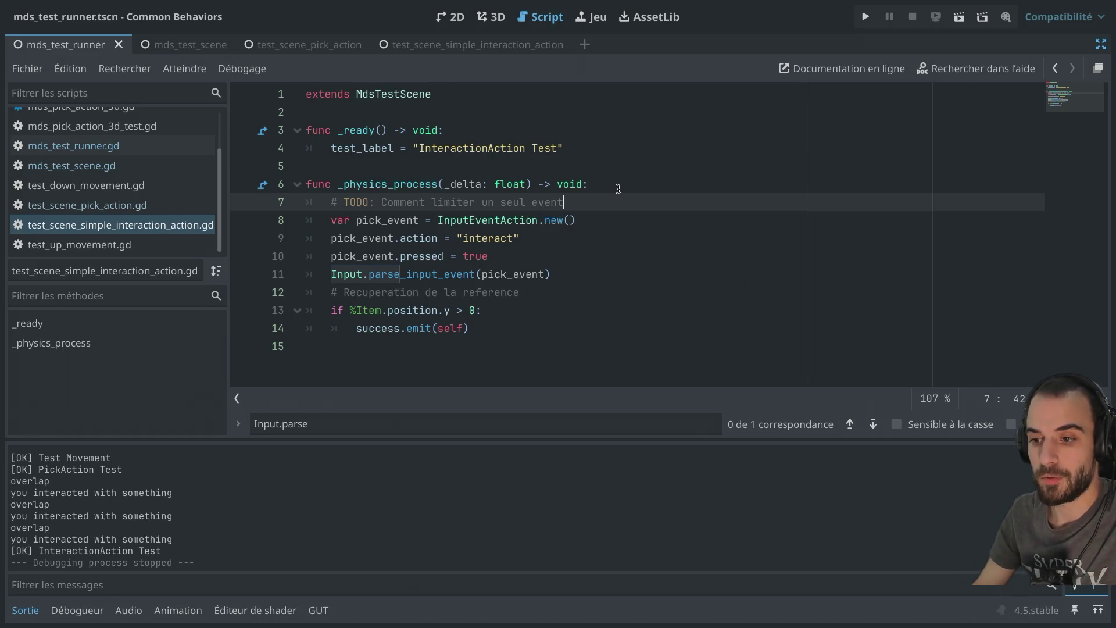